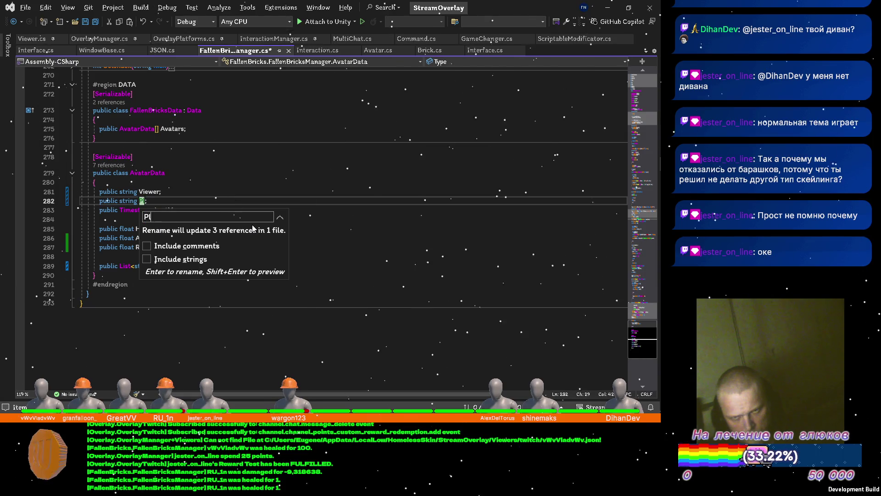
Rename AvatarData's Type field to Platform and save
{"action": "type", "text": "m"}
{"action": "key", "text": "Return"}
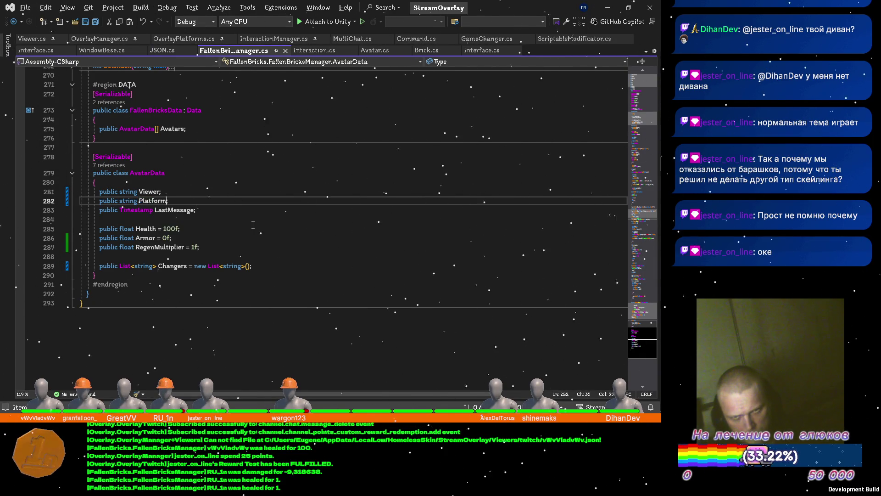
{"action": "type", "text": ";"}
{"action": "key", "text": "ctrl+s"}
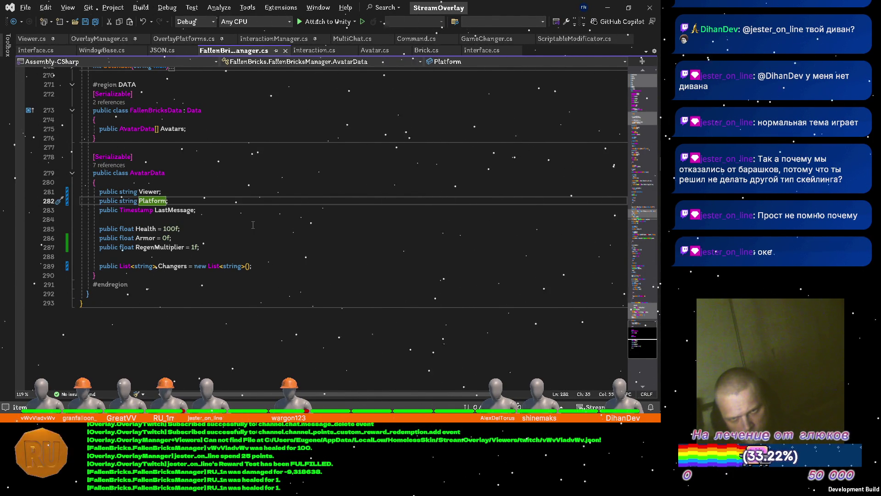
Move the LastMessage line below RegenMultiplier, separated from the float fields, and save FallenBricksManager.cs
{"action": "key", "text": "End"}
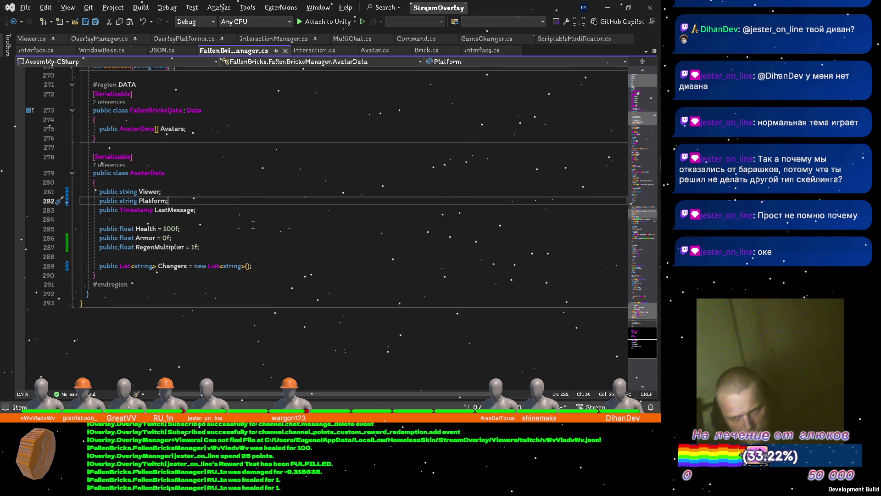
{"action": "key", "text": "Return"}
{"action": "key", "text": "Down"}
{"action": "key", "text": "alt+Down"}
{"action": "key", "text": "alt+Down"}
{"action": "key", "text": "alt+Down"}
{"action": "key", "text": "alt+Down"}
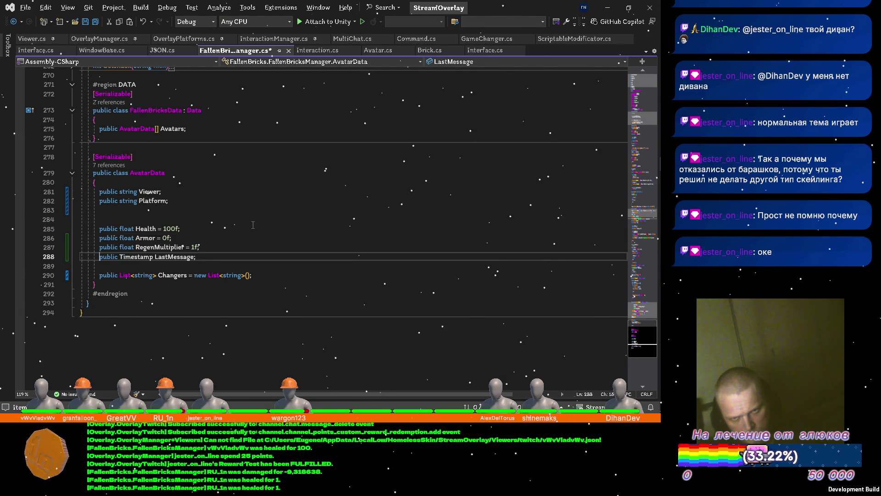
{"action": "key", "text": "alt+Down"}
{"action": "key", "text": "Up"}
{"action": "key", "text": "Up"}
{"action": "key", "text": "Up"}
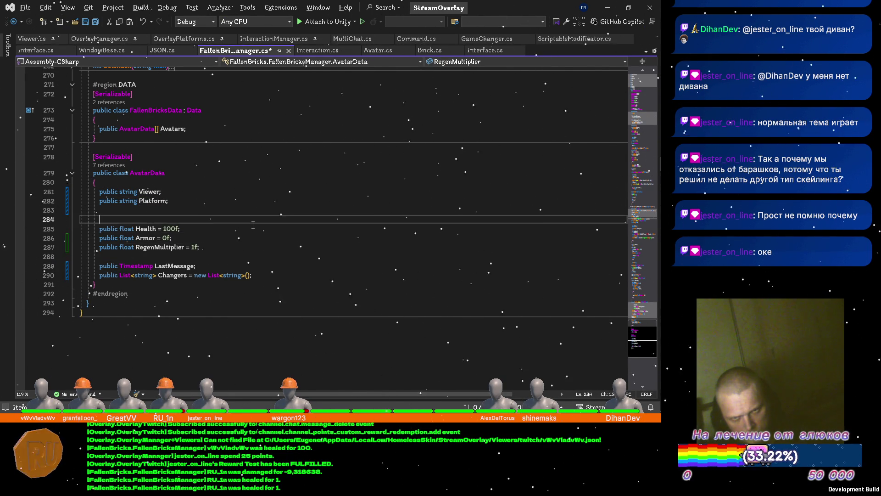
{"action": "key", "text": "alt+Down"}
{"action": "key", "text": "alt+Down"}
{"action": "key", "text": "alt+Down"}
{"action": "key", "text": "alt+Down"}
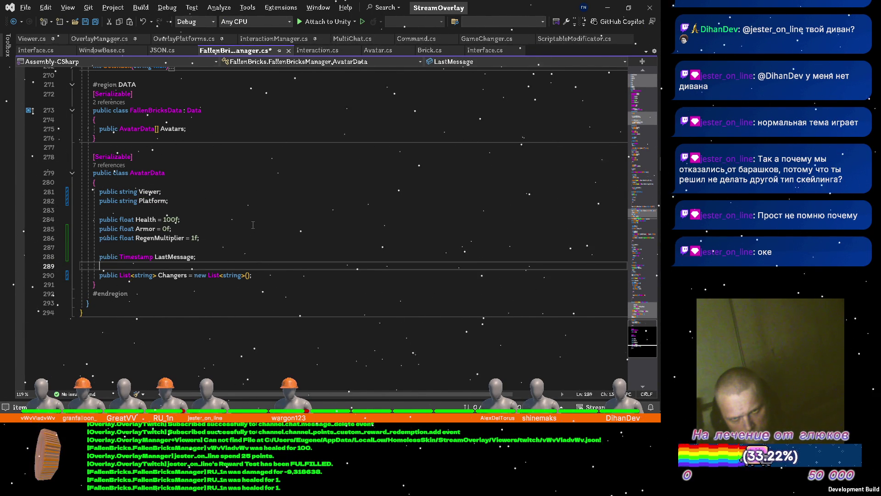
{"action": "key", "text": "ctrl+s"}
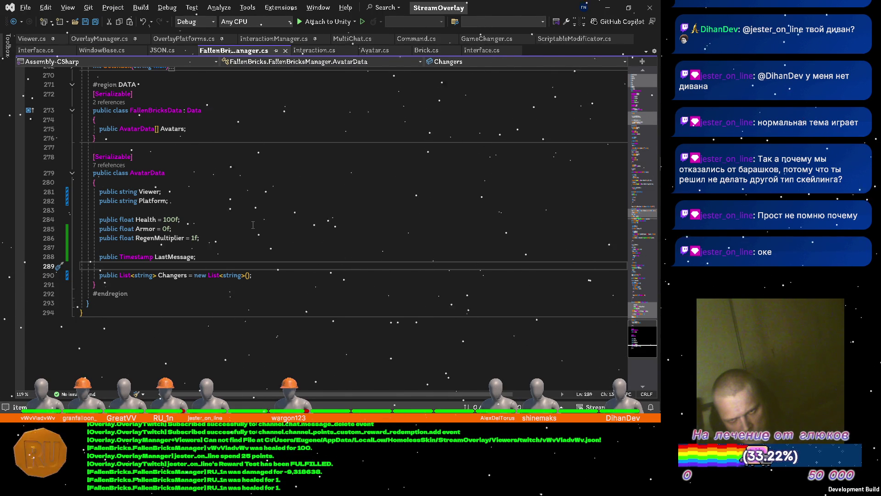
{"action": "scroll", "coordinate": [253, 225], "scroll_direction": "up", "scroll_amount": 20}
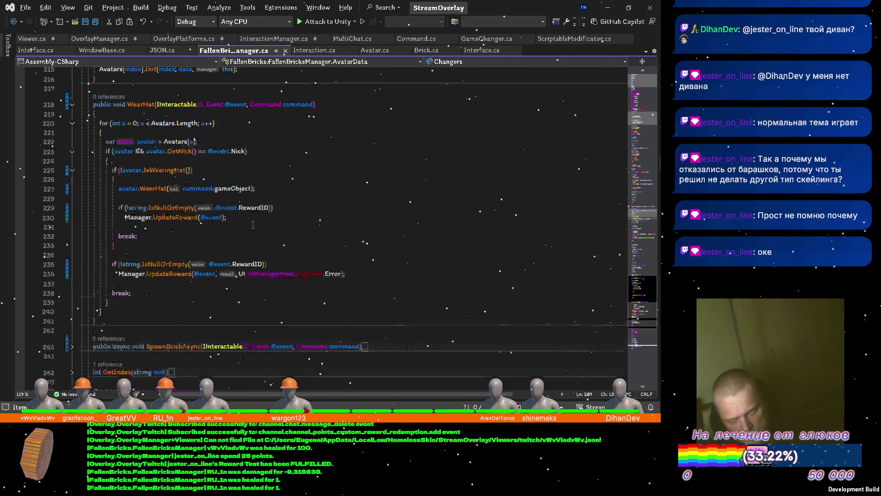
In Unity, clear the console and open the CS1061 'Name' error's source line in Avatar.cs
{"action": "key", "text": "alt+Tab"}
{"action": "key", "text": "alt+Tab"}
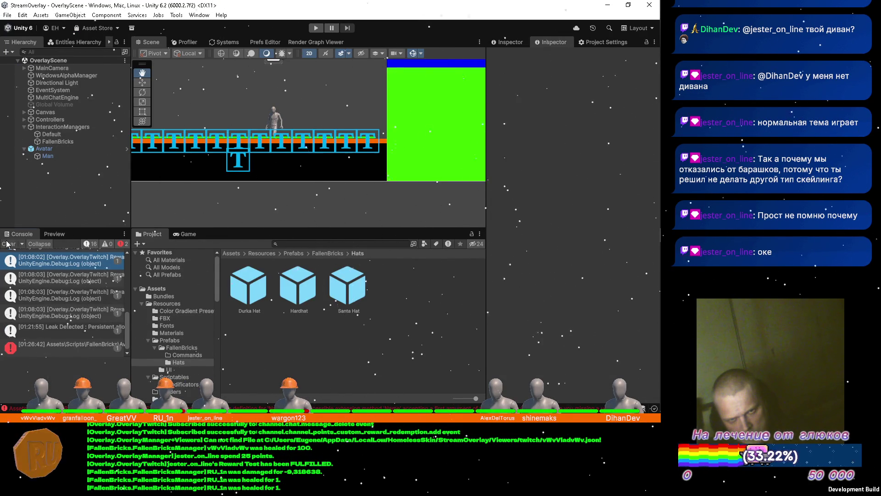
{"action": "left_click", "coordinate": [7, 244]}
{"action": "double_click", "coordinate": [45, 255]}
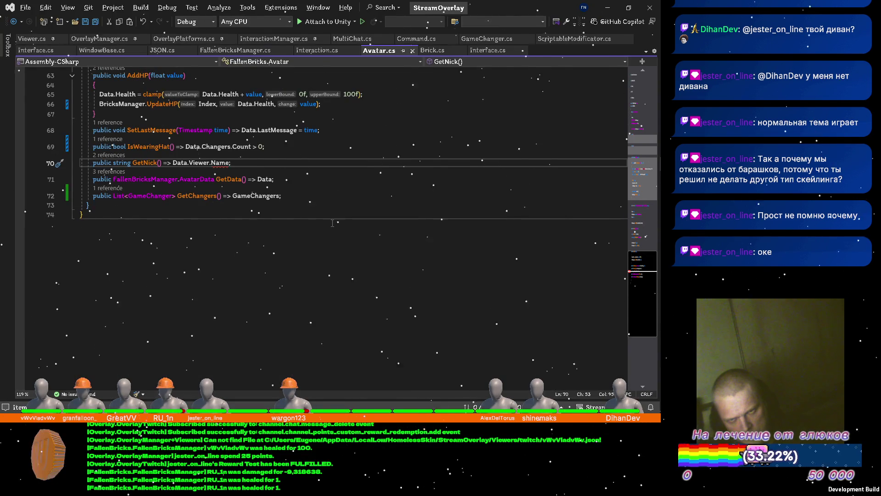
Make GetNick return Data.Viewer instead of Data.Viewer.Name, save Avatar.cs, and return to Unity
{"action": "key", "text": "Left"}
{"action": "key", "text": "BackSpace"}
{"action": "key", "text": "BackSpace"}
{"action": "key", "text": "BackSpace"}
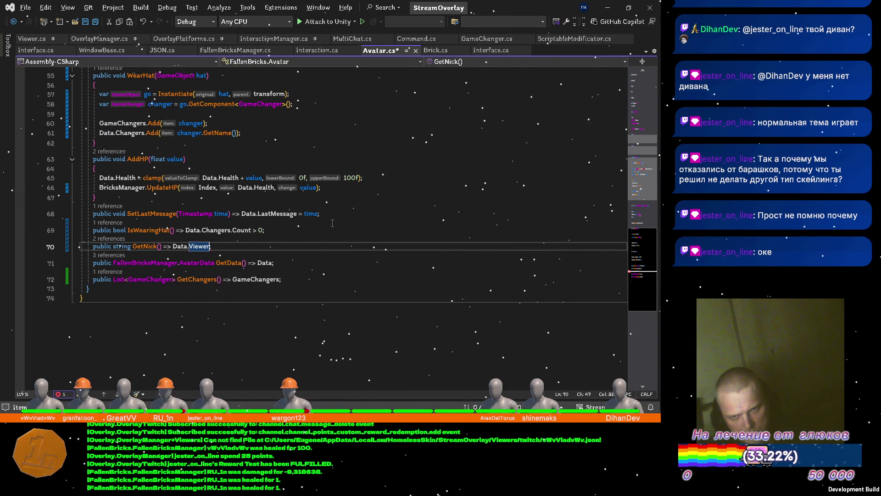
{"action": "key", "text": "ctrl+s"}
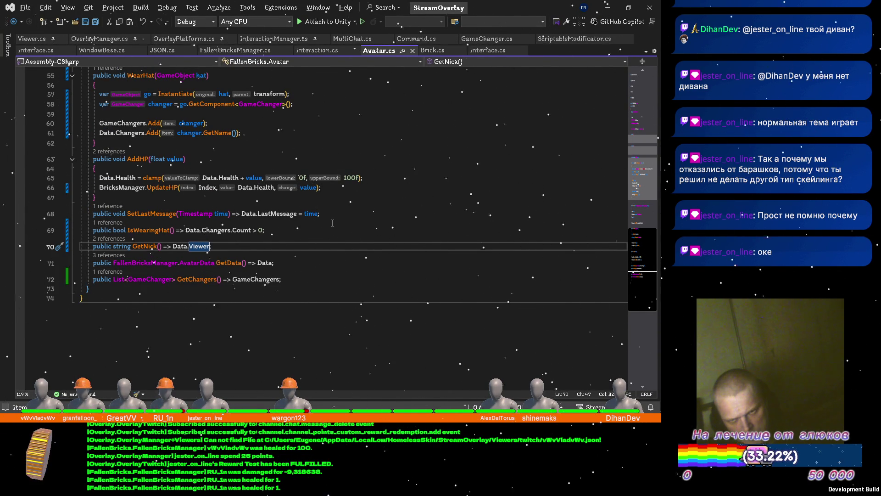
{"action": "scroll", "coordinate": [332, 222], "scroll_direction": "up", "scroll_amount": 13}
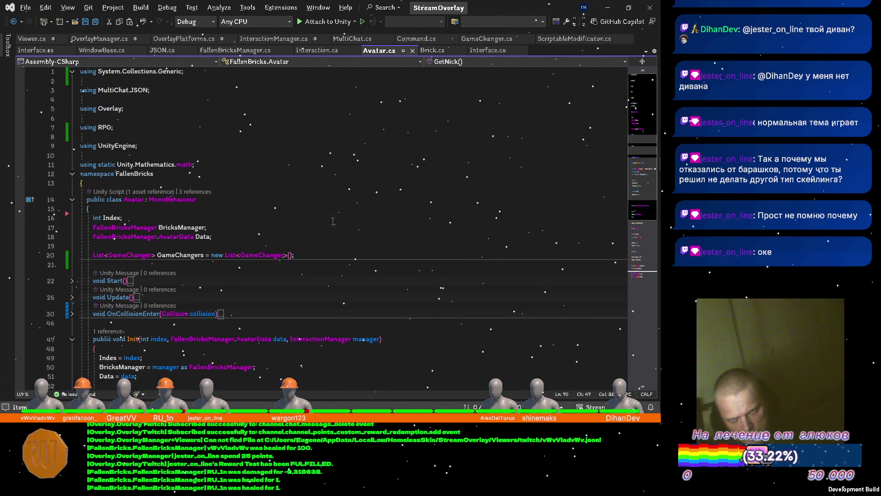
{"action": "scroll", "coordinate": [334, 221], "scroll_direction": "down", "scroll_amount": 4}
{"action": "key", "text": "alt+Tab"}
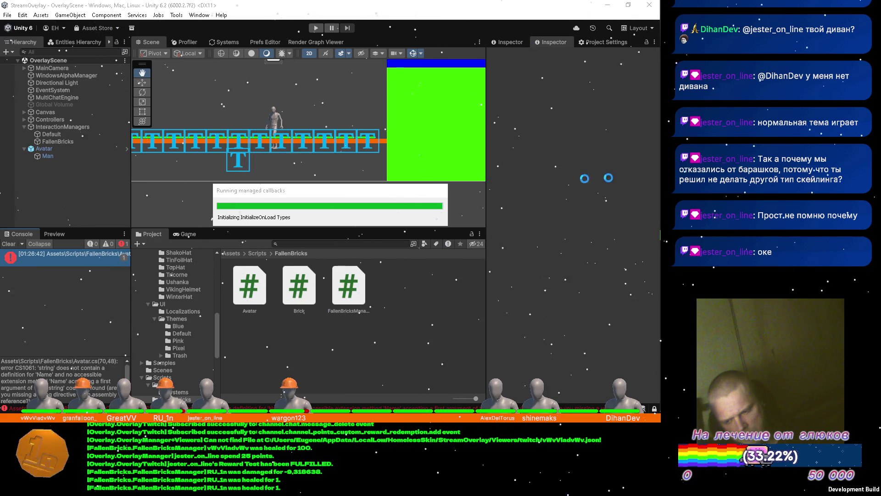
Bring up Steam and open the account's Store wishlist
{"action": "mouse_move", "coordinate": [660, 170]}
{"action": "left_click", "coordinate": [648, 64]}
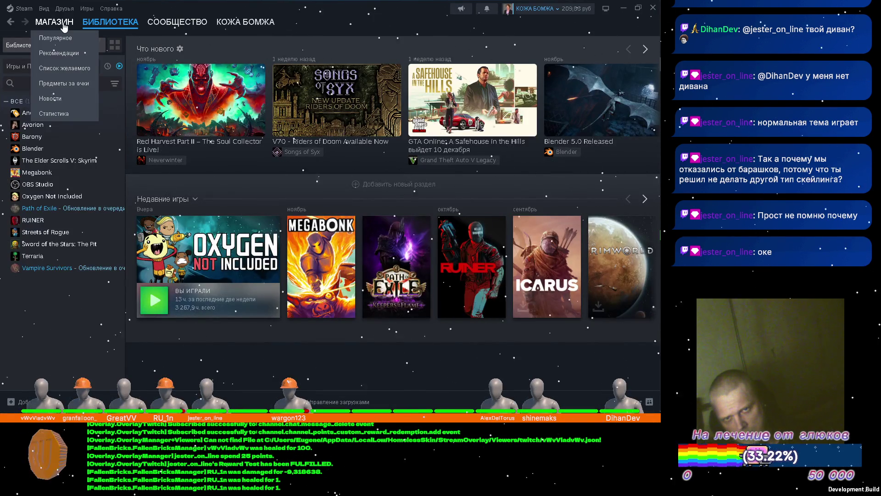
{"action": "left_click", "coordinate": [63, 23]}
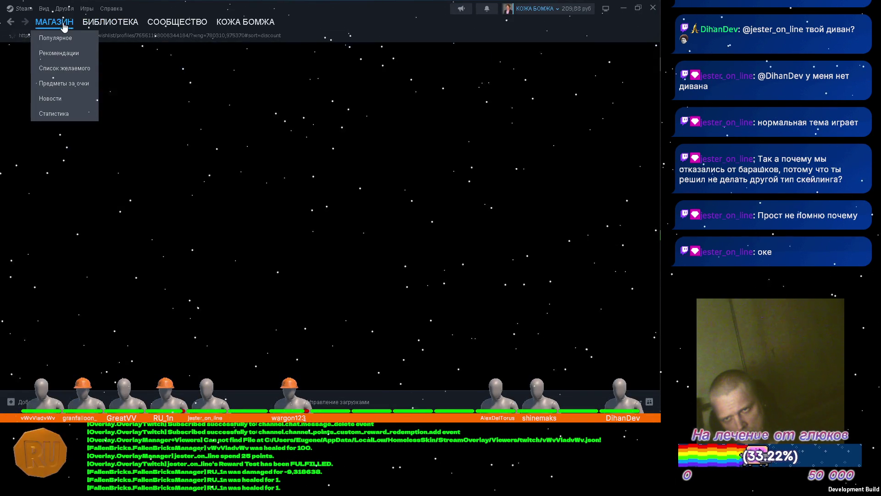
{"action": "left_click", "coordinate": [68, 68]}
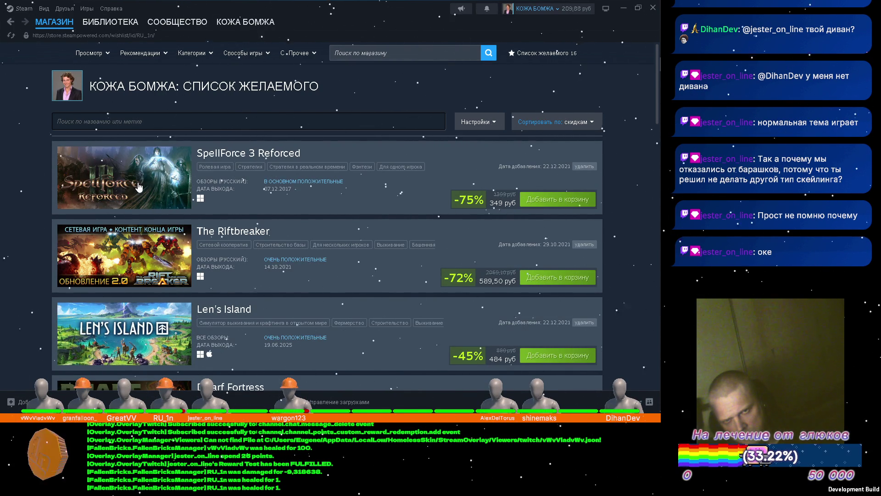
Scroll the wishlist and open the SpellForce 3 Reforced store page
{"action": "scroll", "coordinate": [40, 173], "scroll_direction": "down", "scroll_amount": 3}
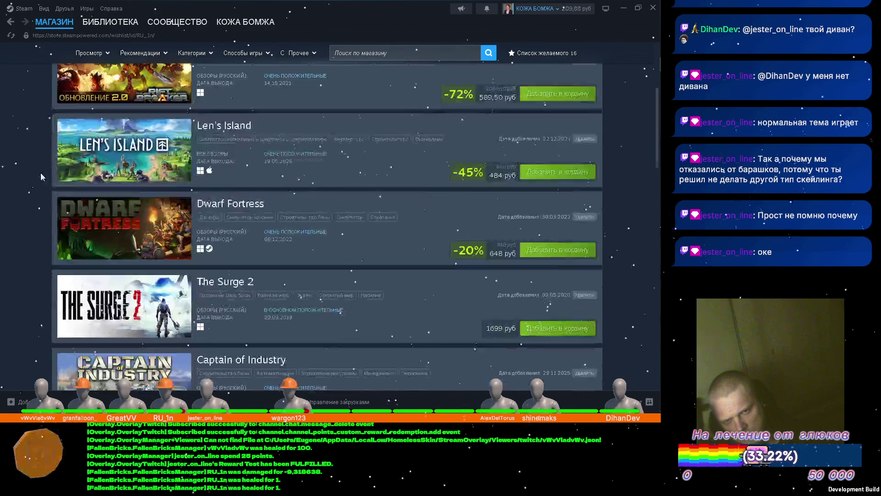
{"action": "scroll", "coordinate": [39, 169], "scroll_direction": "down", "scroll_amount": 4}
{"action": "scroll", "coordinate": [38, 169], "scroll_direction": "down", "scroll_amount": 15}
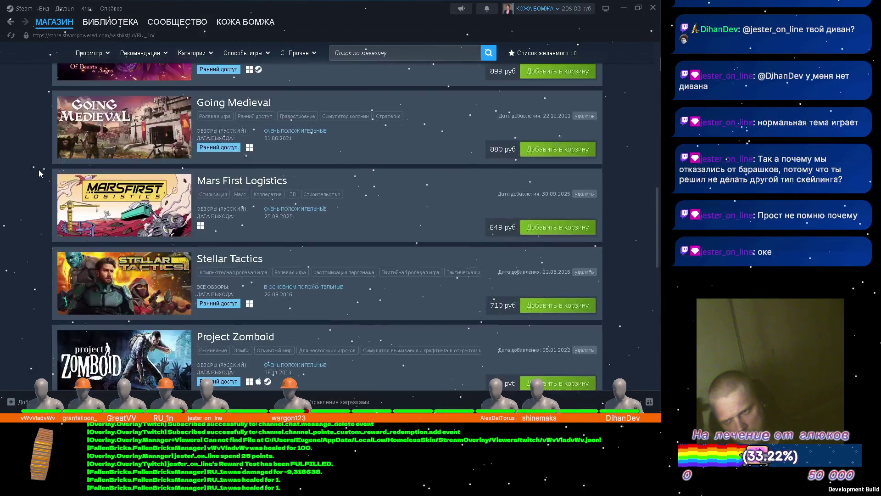
{"action": "scroll", "coordinate": [42, 158], "scroll_direction": "up", "scroll_amount": 20}
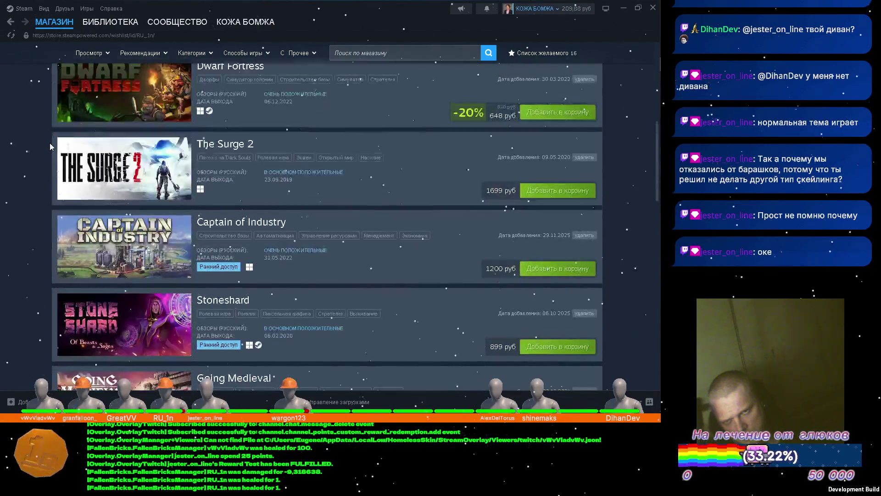
{"action": "left_click", "coordinate": [116, 173]}
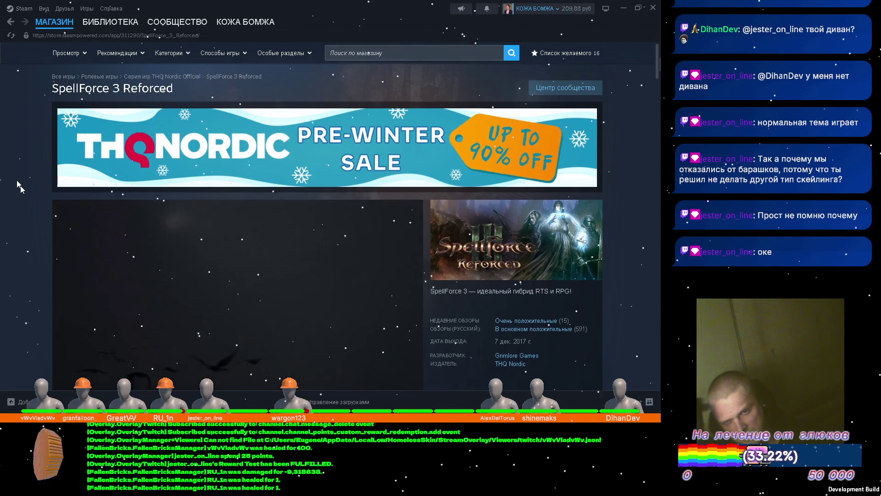
{"action": "scroll", "coordinate": [21, 190], "scroll_direction": "down", "scroll_amount": 2}
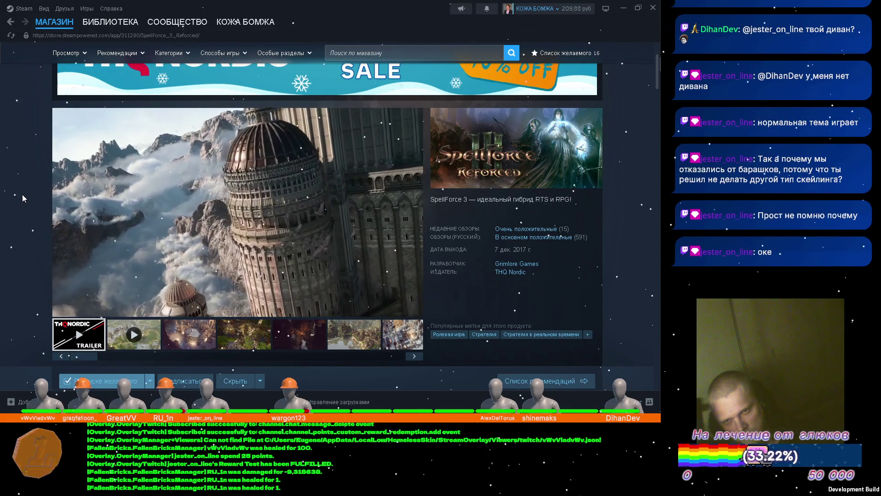
{"action": "mouse_move", "coordinate": [295, 236]}
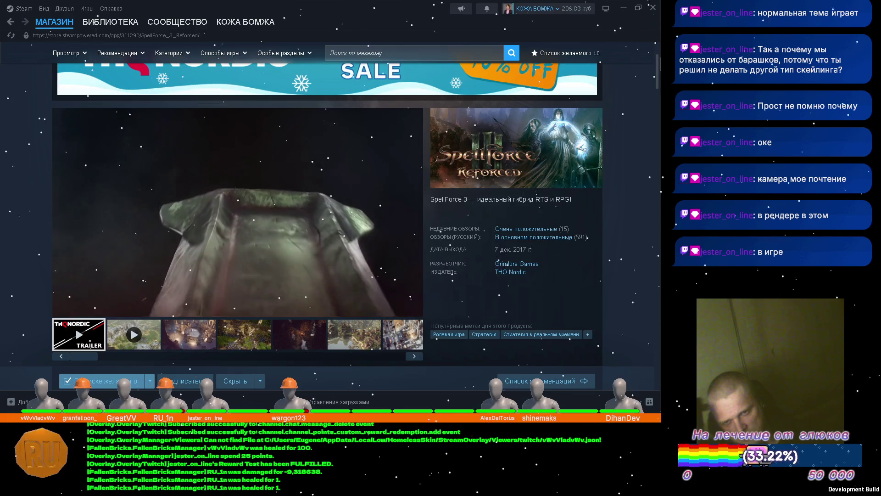
{"action": "mouse_move", "coordinate": [250, 265]}
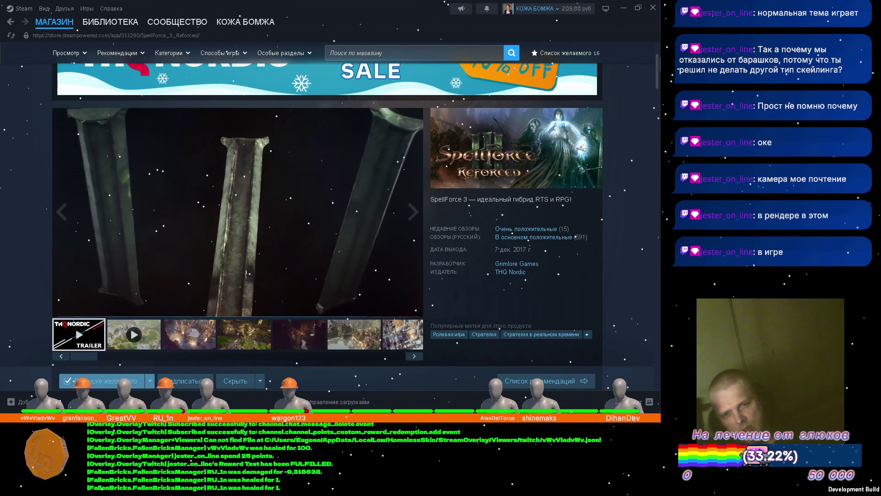
{"action": "mouse_move", "coordinate": [216, 231]}
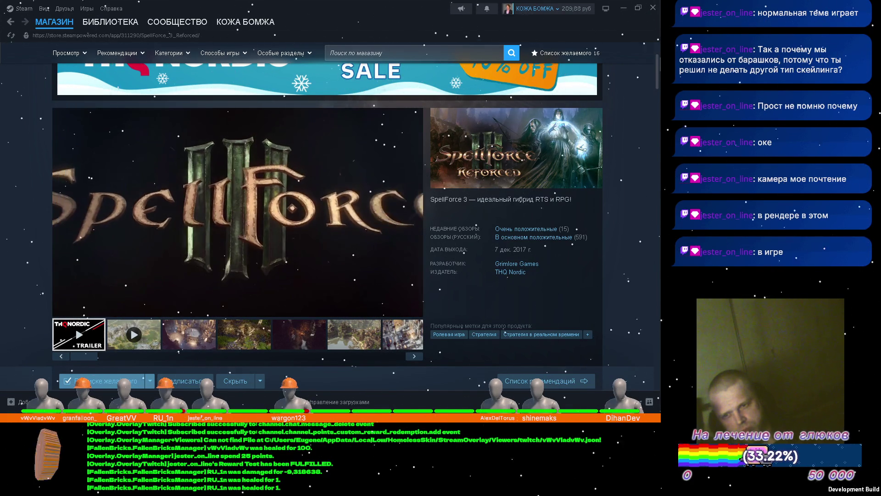
Scroll through the SpellForce 3 Reforced page, then switch to the БИБЛИОТЕКА (Library) home page
{"action": "scroll", "coordinate": [68, 208], "scroll_direction": "down", "scroll_amount": 2}
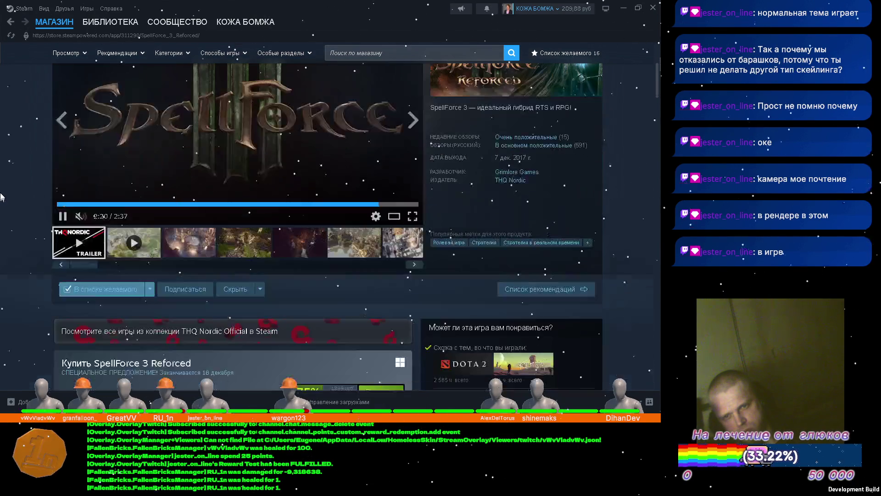
{"action": "scroll", "coordinate": [10, 210], "scroll_direction": "down", "scroll_amount": 2}
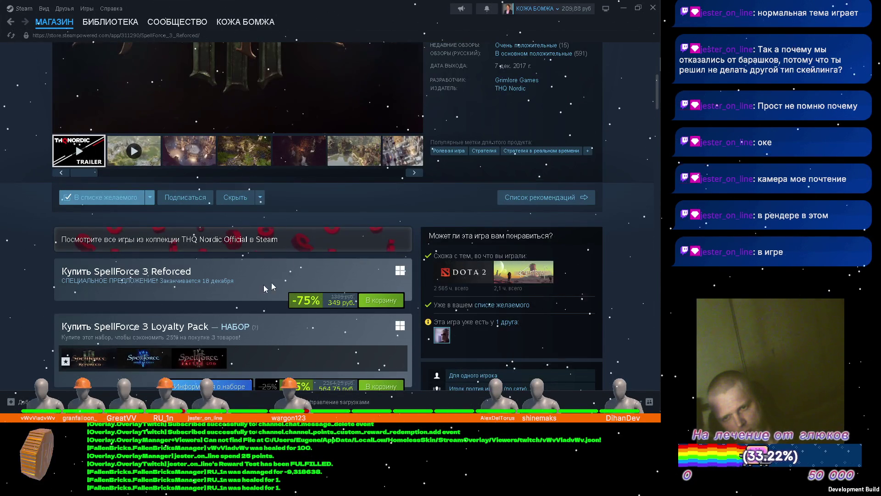
{"action": "scroll", "coordinate": [16, 229], "scroll_direction": "down", "scroll_amount": 4}
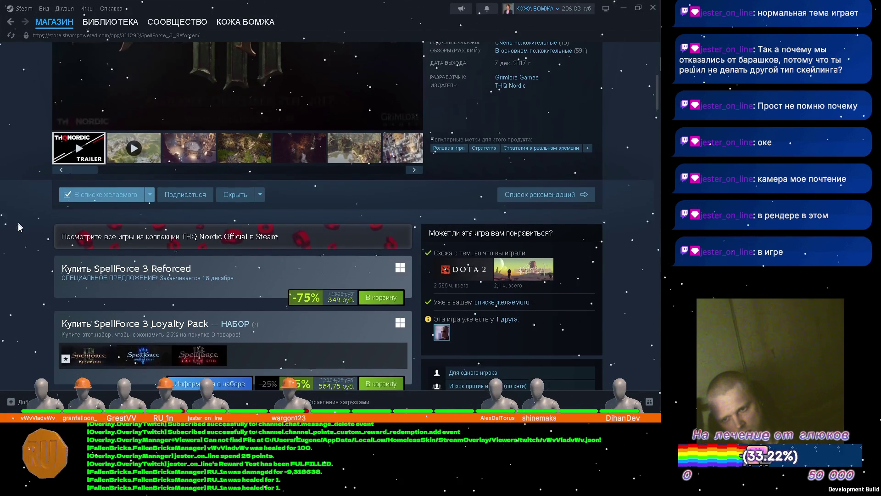
{"action": "scroll", "coordinate": [15, 233], "scroll_direction": "down", "scroll_amount": 9}
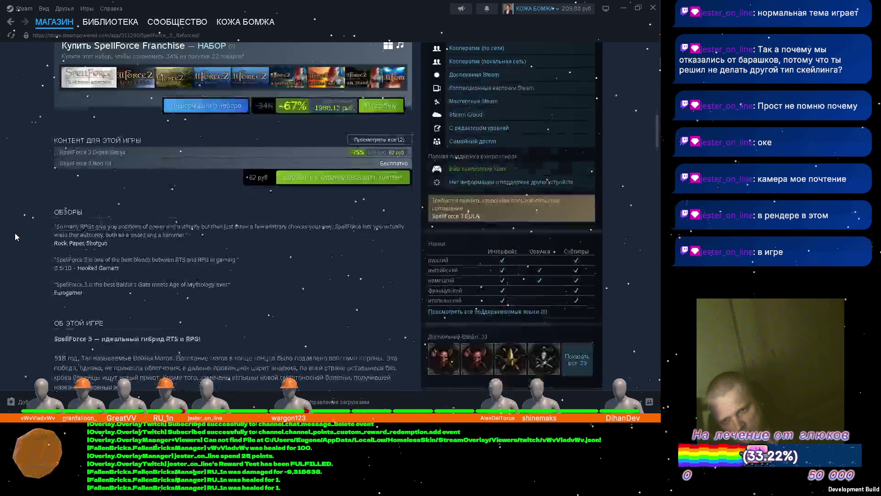
{"action": "scroll", "coordinate": [14, 230], "scroll_direction": "down", "scroll_amount": 4}
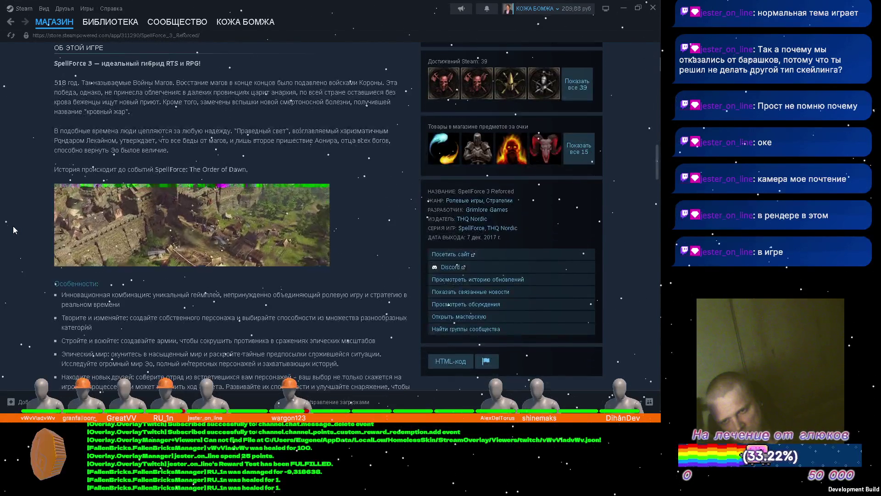
{"action": "scroll", "coordinate": [13, 229], "scroll_direction": "down", "scroll_amount": 3}
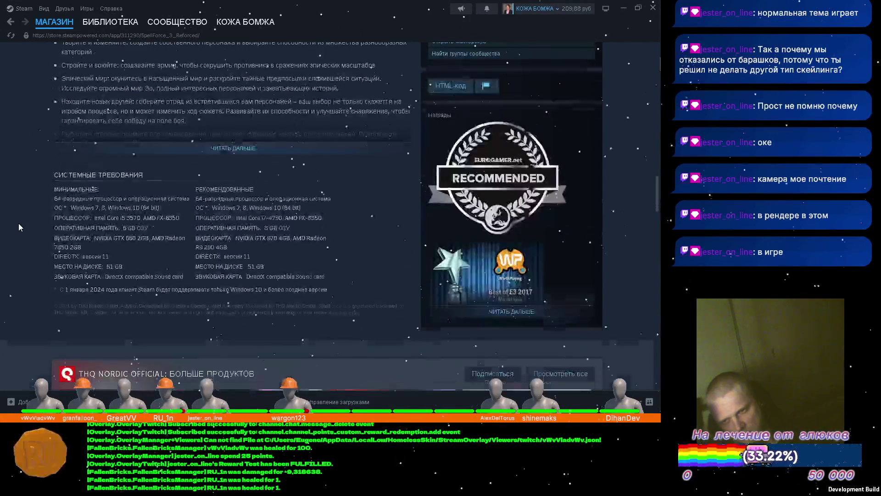
{"action": "scroll", "coordinate": [20, 222], "scroll_direction": "down", "scroll_amount": 10}
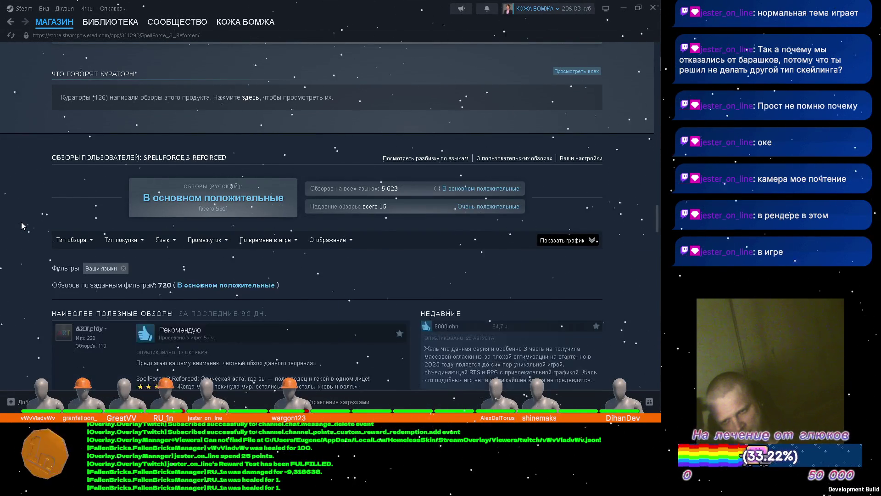
{"action": "scroll", "coordinate": [21, 222], "scroll_direction": "down", "scroll_amount": 1}
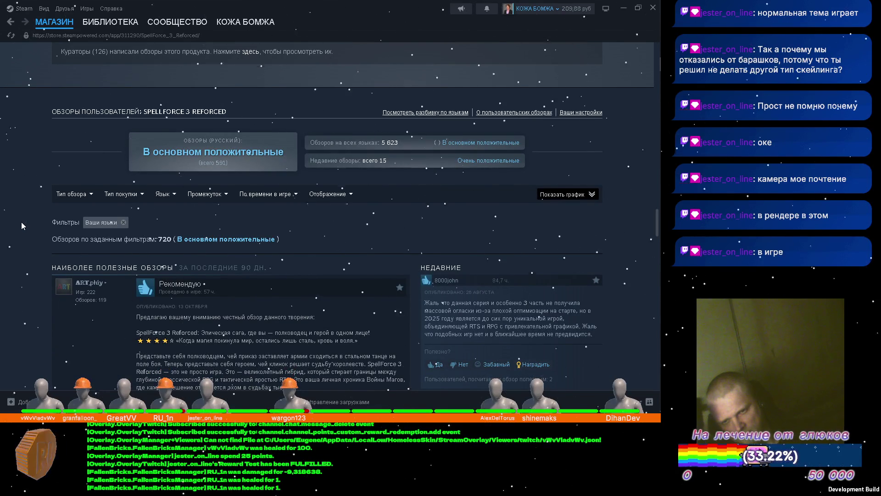
{"action": "scroll", "coordinate": [19, 216], "scroll_direction": "up", "scroll_amount": 10}
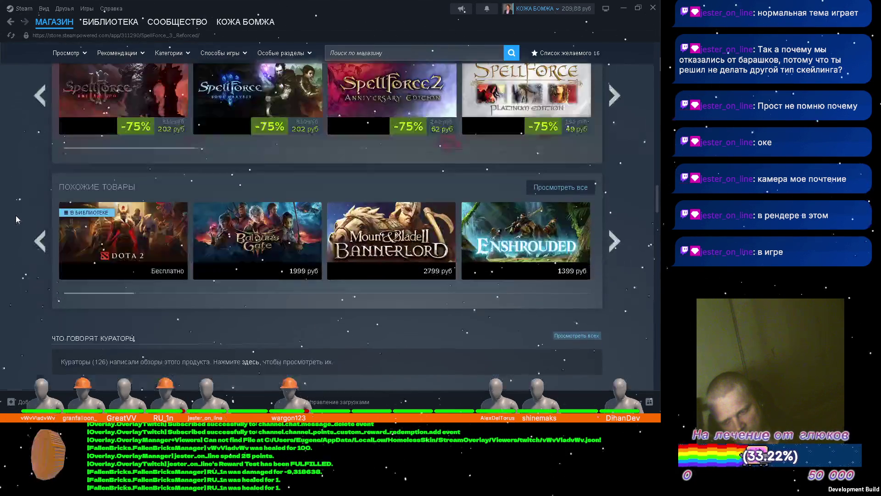
{"action": "scroll", "coordinate": [21, 207], "scroll_direction": "up", "scroll_amount": 15}
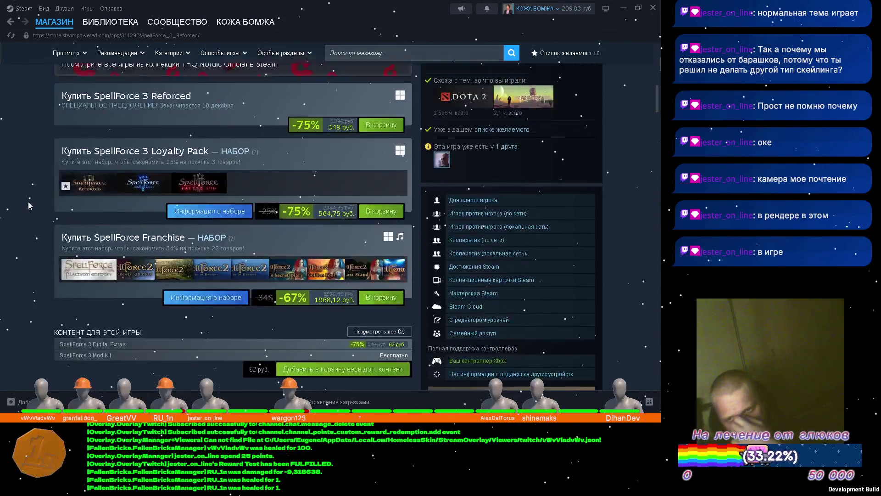
{"action": "scroll", "coordinate": [36, 192], "scroll_direction": "up", "scroll_amount": 2}
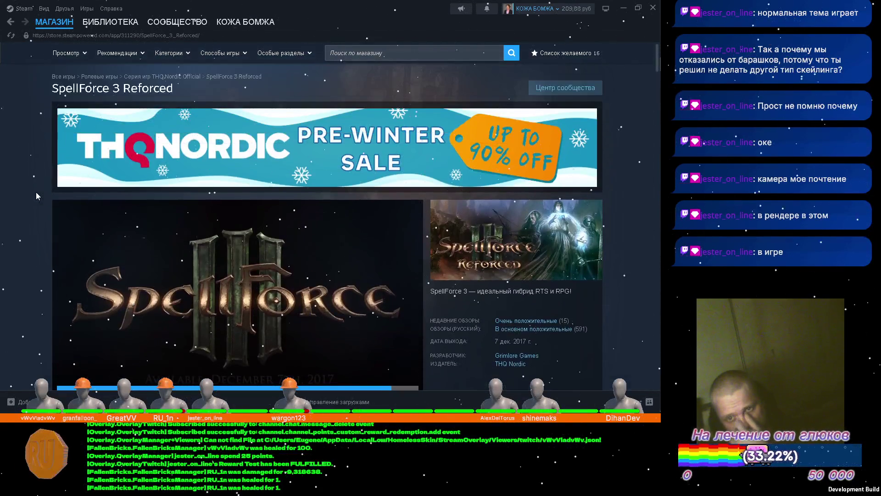
{"action": "left_click", "coordinate": [123, 19]}
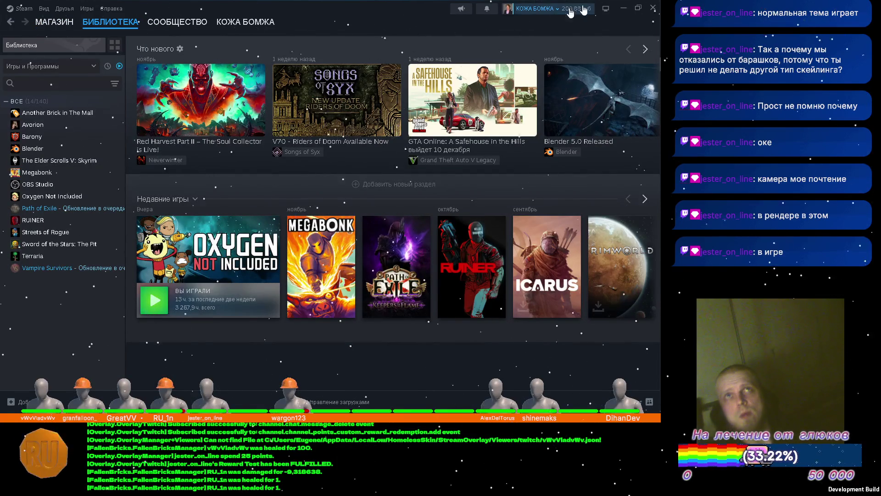
Hide Steam and start a play-mode test of the OverlayScene, panning over the game area
{"action": "left_click", "coordinate": [624, 8]}
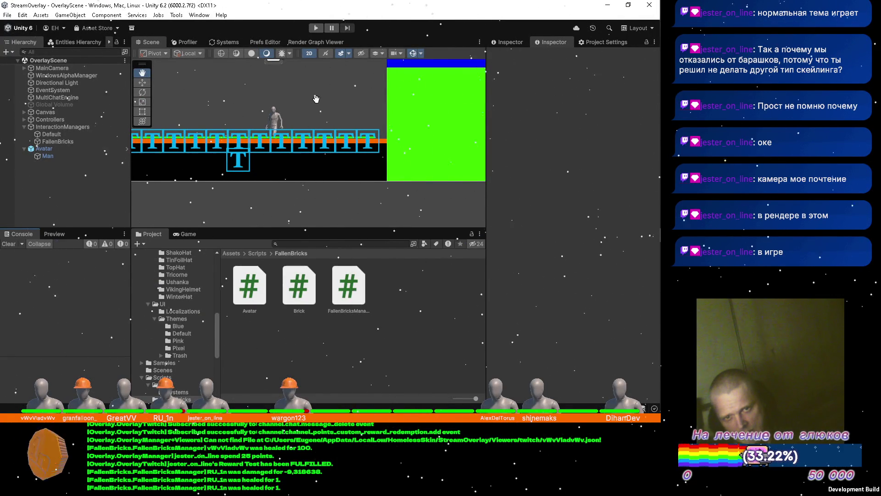
{"action": "left_click", "coordinate": [313, 28]}
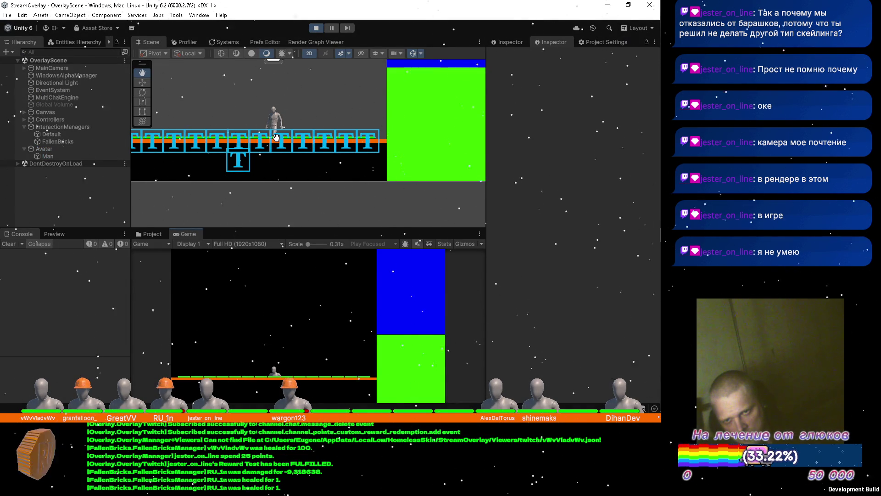
{"action": "scroll", "coordinate": [276, 137], "scroll_direction": "down", "scroll_amount": 2}
{"action": "mouse_move", "coordinate": [276, 137]}
{"action": "left_mouse_down"}
{"action": "mouse_move", "coordinate": [359, 161]}
{"action": "mouse_move", "coordinate": [324, 161]}
{"action": "left_mouse_up"}
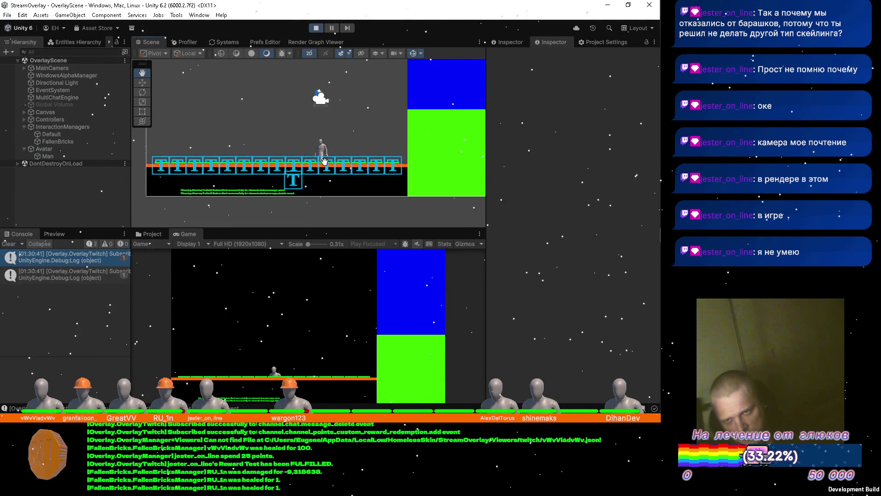
Zoom the Scene view to watch the avatars spawn, then stop play mode
{"action": "scroll", "coordinate": [324, 158], "scroll_direction": "down", "scroll_amount": 3}
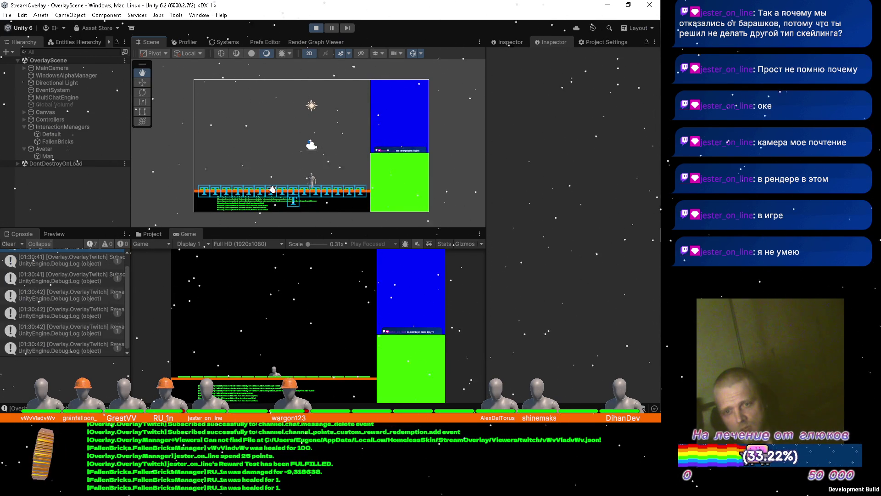
{"action": "scroll", "coordinate": [341, 197], "scroll_direction": "up", "scroll_amount": 5}
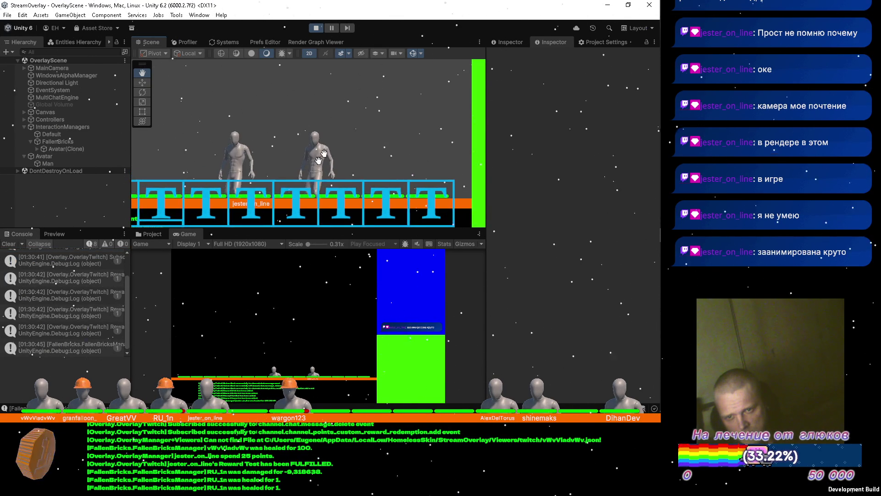
{"action": "scroll", "coordinate": [326, 156], "scroll_direction": "down", "scroll_amount": 5}
{"action": "scroll", "coordinate": [342, 147], "scroll_direction": "down", "scroll_amount": 2}
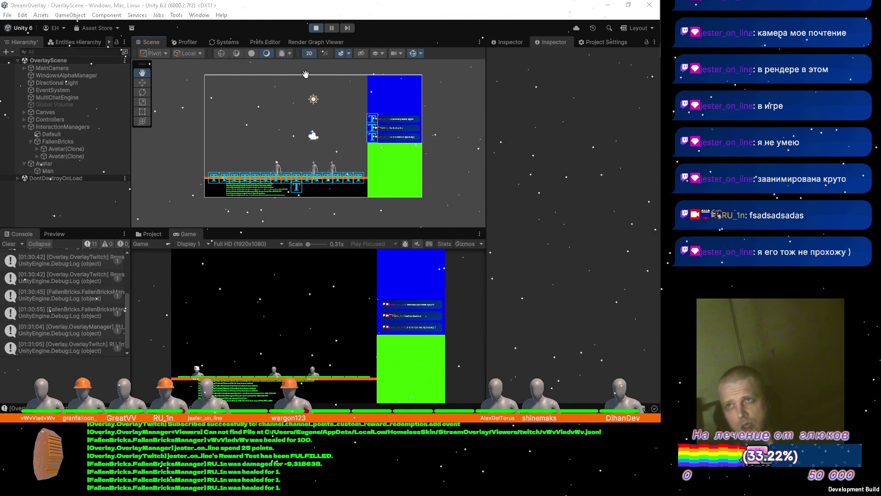
{"action": "scroll", "coordinate": [272, 162], "scroll_direction": "up", "scroll_amount": 10}
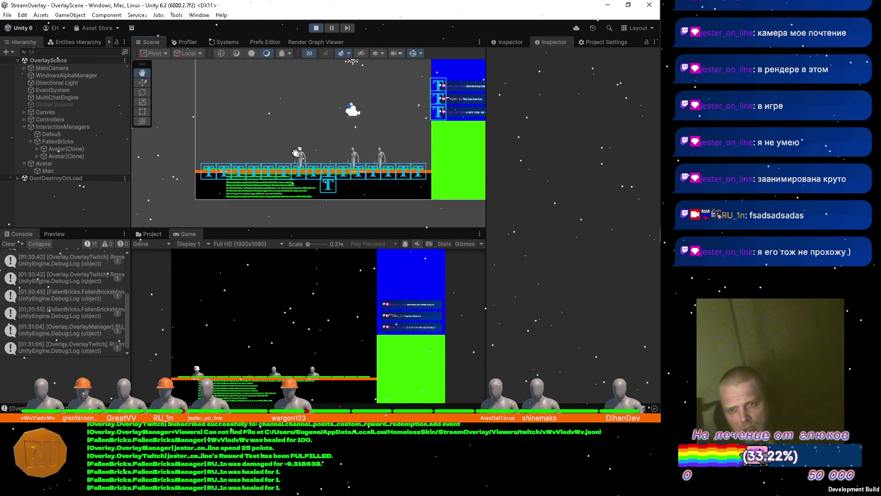
{"action": "scroll", "coordinate": [298, 162], "scroll_direction": "up", "scroll_amount": 2}
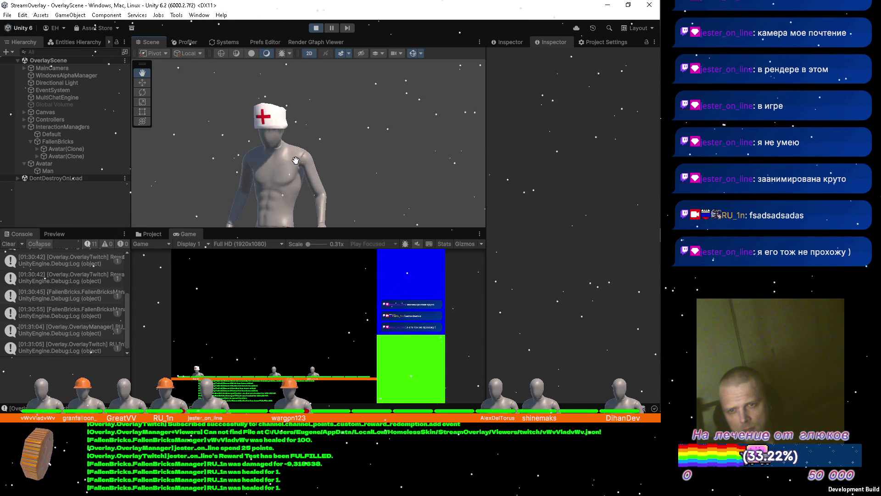
{"action": "scroll", "coordinate": [307, 159], "scroll_direction": "down", "scroll_amount": 5}
{"action": "scroll", "coordinate": [312, 157], "scroll_direction": "down", "scroll_amount": 8}
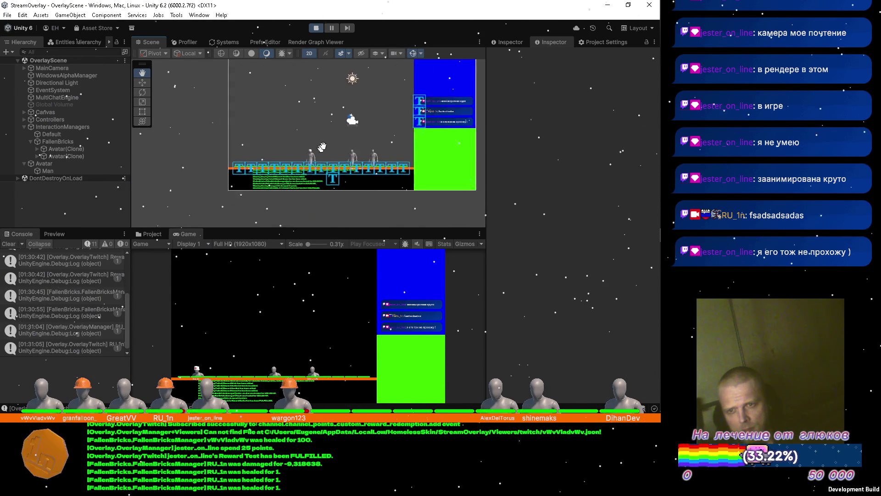
{"action": "left_click", "coordinate": [316, 28]}
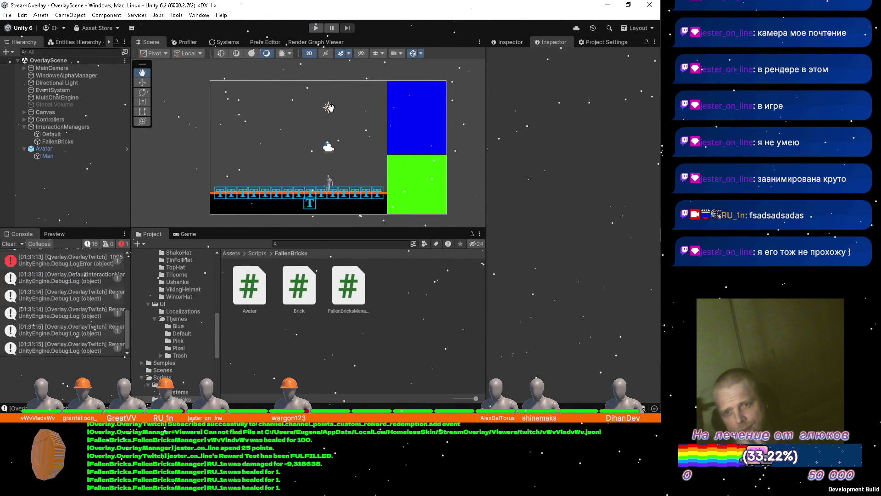
Bring up the FallenBricks save folder and select -738715060.json
{"action": "mouse_move", "coordinate": [661, 113]}
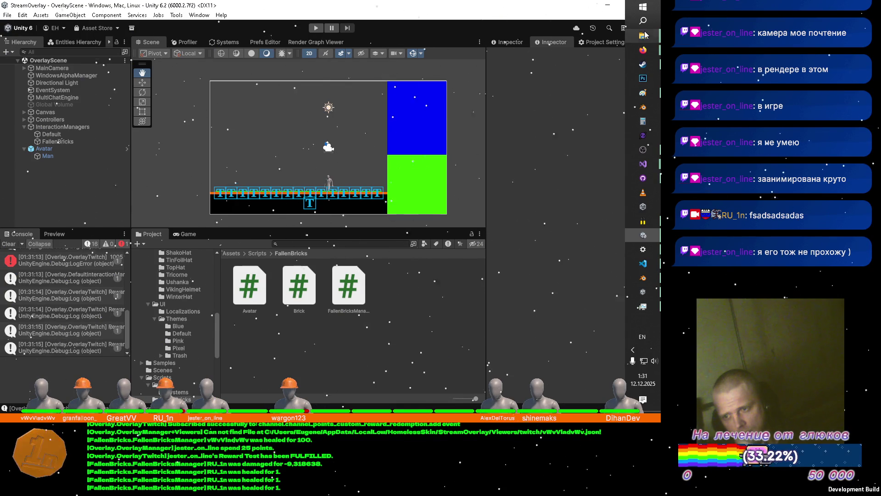
{"action": "mouse_move", "coordinate": [644, 36]}
{"action": "left_click", "coordinate": [600, 43]}
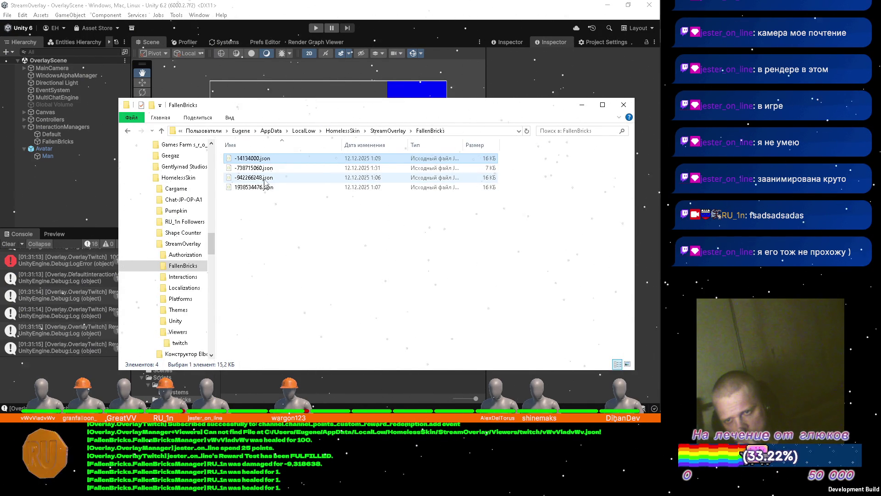
{"action": "left_click", "coordinate": [259, 169]}
Open -738715060.json in VS Code and scroll through its Avatars data
{"action": "double_click", "coordinate": [259, 169]}
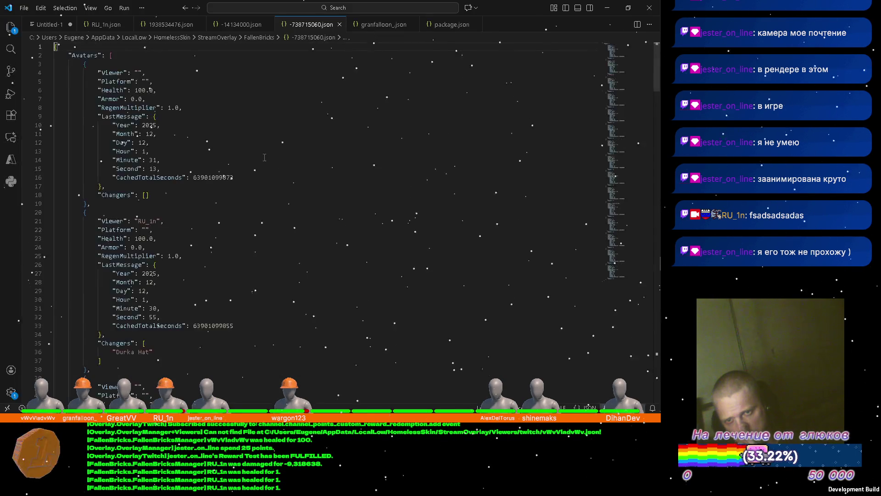
{"action": "scroll", "coordinate": [216, 83], "scroll_direction": "down", "scroll_amount": 3}
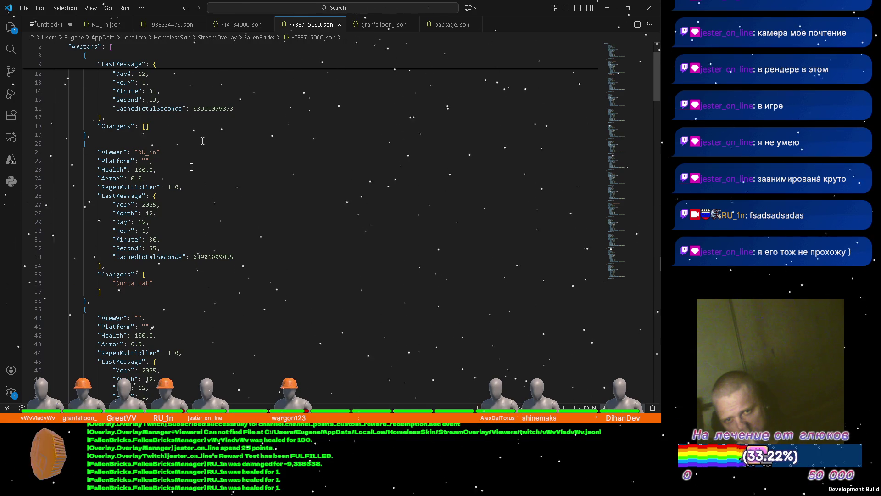
{"action": "scroll", "coordinate": [163, 275], "scroll_direction": "down", "scroll_amount": 20}
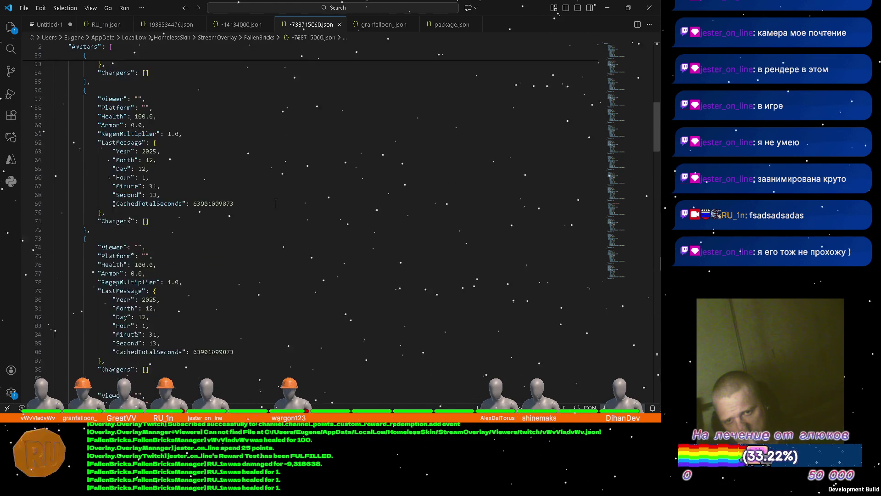
{"action": "scroll", "coordinate": [265, 204], "scroll_direction": "down", "scroll_amount": 20}
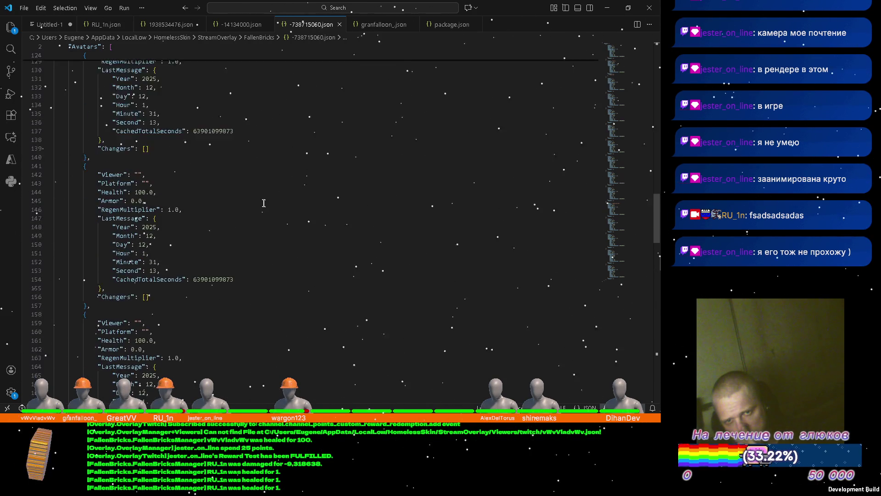
{"action": "scroll", "coordinate": [271, 201], "scroll_direction": "down", "scroll_amount": 20}
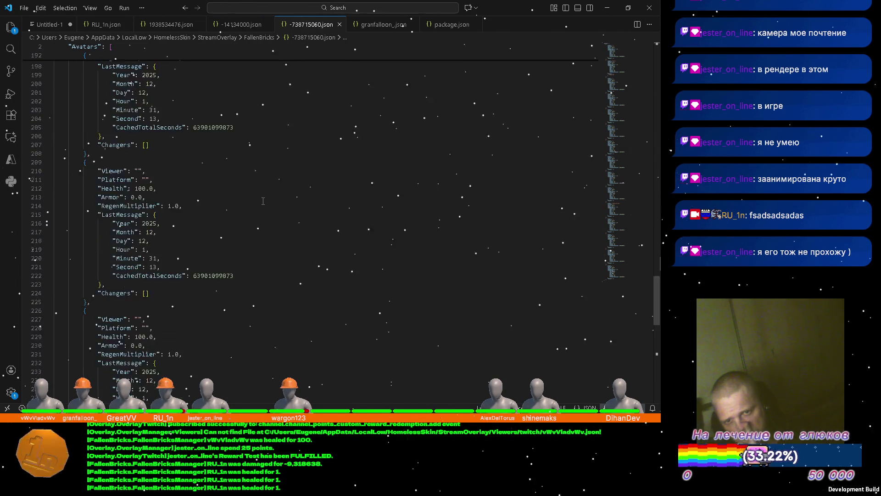
{"action": "scroll", "coordinate": [279, 202], "scroll_direction": "up", "scroll_amount": 20}
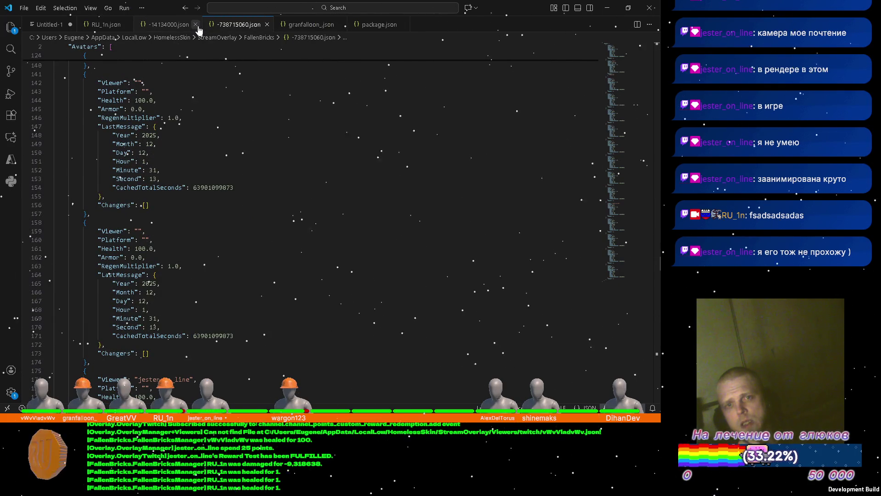
Close the 1938534476.json, -14134000.json and -738715060.json tabs and minimize VS Code
{"action": "left_click", "coordinate": [197, 25]}
{"action": "left_click", "coordinate": [196, 24]}
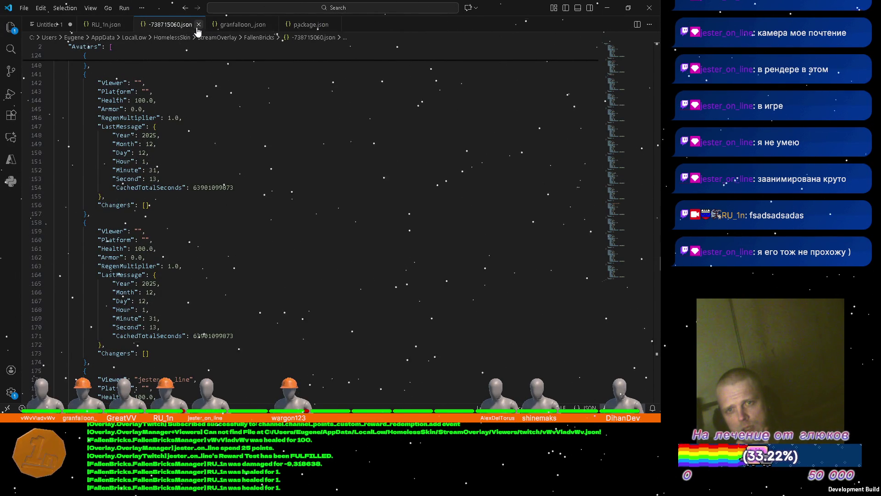
{"action": "left_click", "coordinate": [198, 26]}
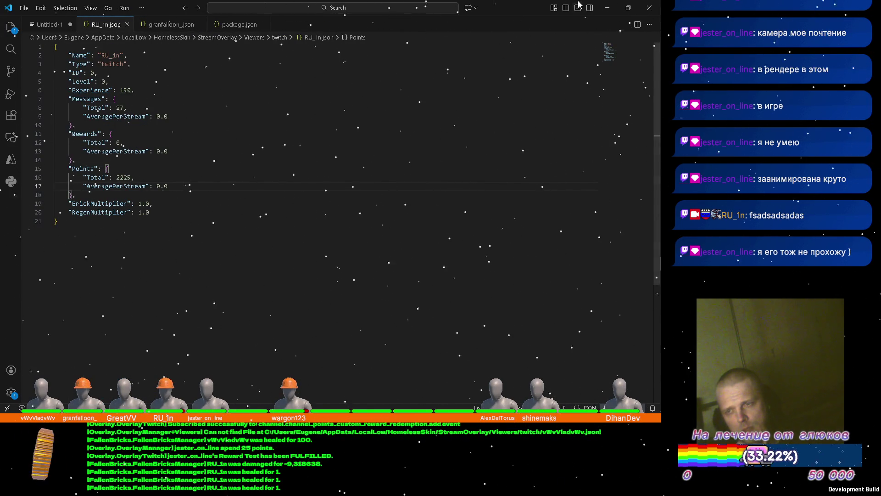
{"action": "left_click", "coordinate": [607, 8]}
Test-run the overlay scene again, watching two Avatar clones spawn on the brick platform, then stop
{"action": "left_click", "coordinate": [395, 35]}
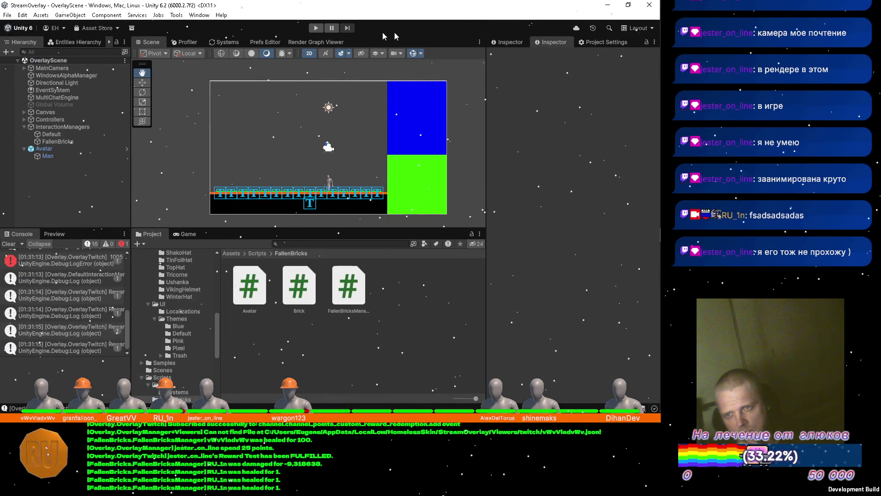
{"action": "left_click", "coordinate": [316, 28]}
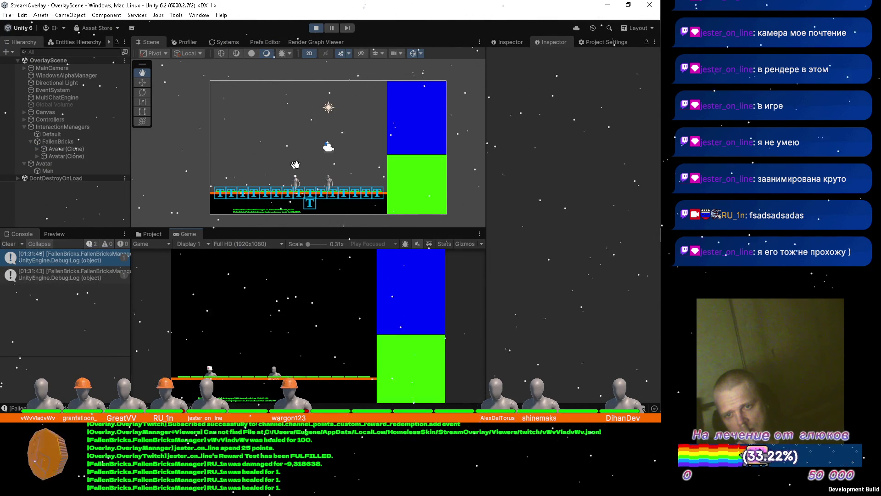
{"action": "scroll", "coordinate": [303, 178], "scroll_direction": "up", "scroll_amount": 5}
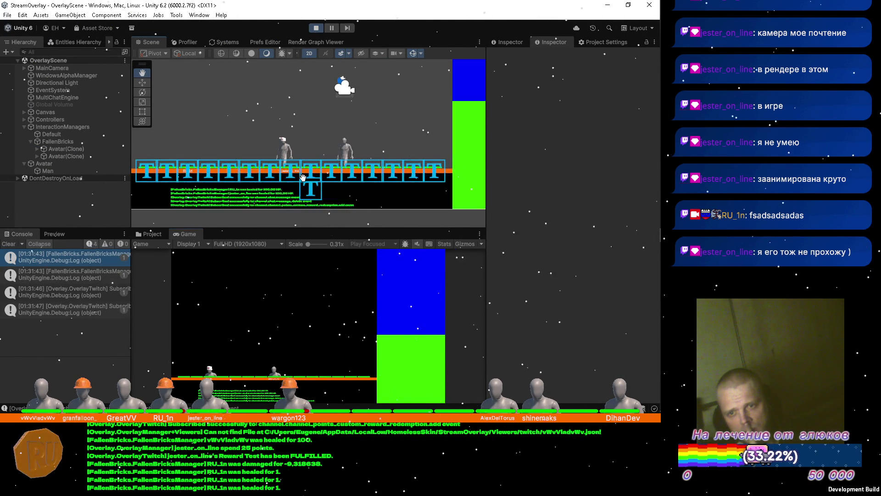
{"action": "scroll", "coordinate": [303, 178], "scroll_direction": "up", "scroll_amount": 5}
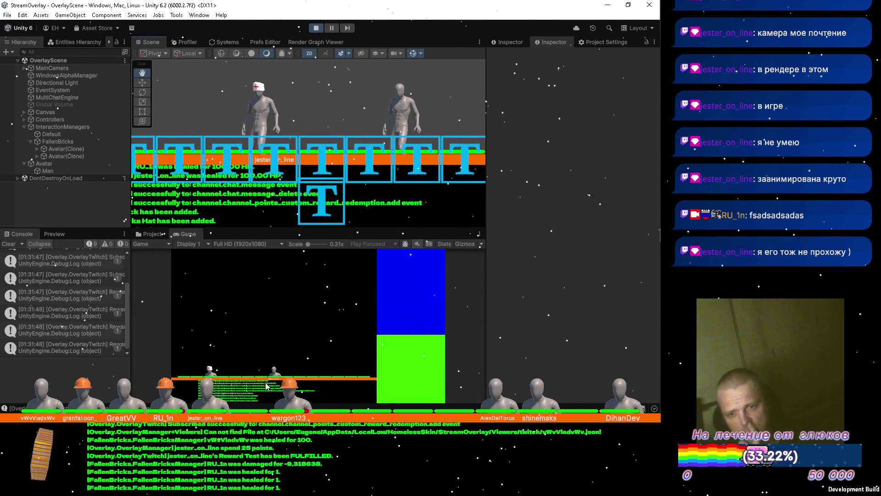
{"action": "scroll", "coordinate": [309, 145], "scroll_direction": "down", "scroll_amount": 2}
{"action": "left_click_drag", "start_coordinate": [309, 145], "coordinate": [325, 147]}
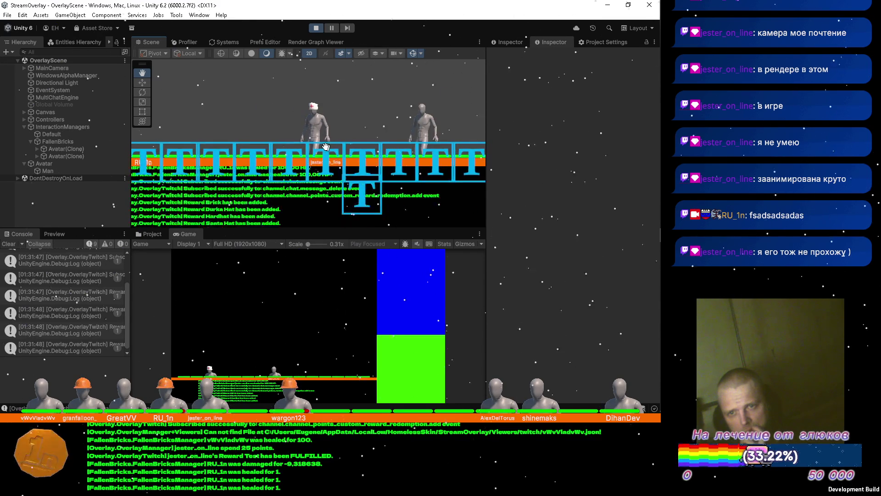
{"action": "scroll", "coordinate": [325, 147], "scroll_direction": "down", "scroll_amount": 5}
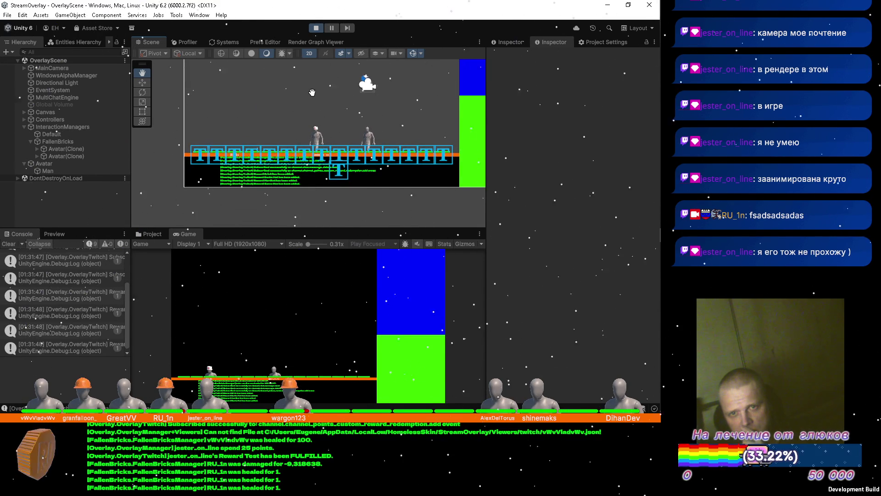
{"action": "left_click_drag", "start_coordinate": [312, 93], "coordinate": [288, 104]}
{"action": "left_click", "coordinate": [316, 28]}
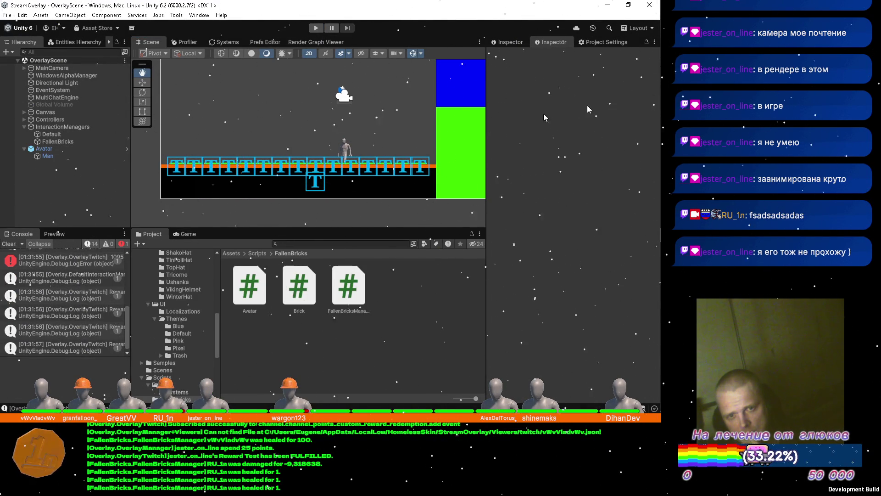
Open 1563413912.json from the FallenBricks save folder in VS Code
{"action": "mouse_move", "coordinate": [643, 36]}
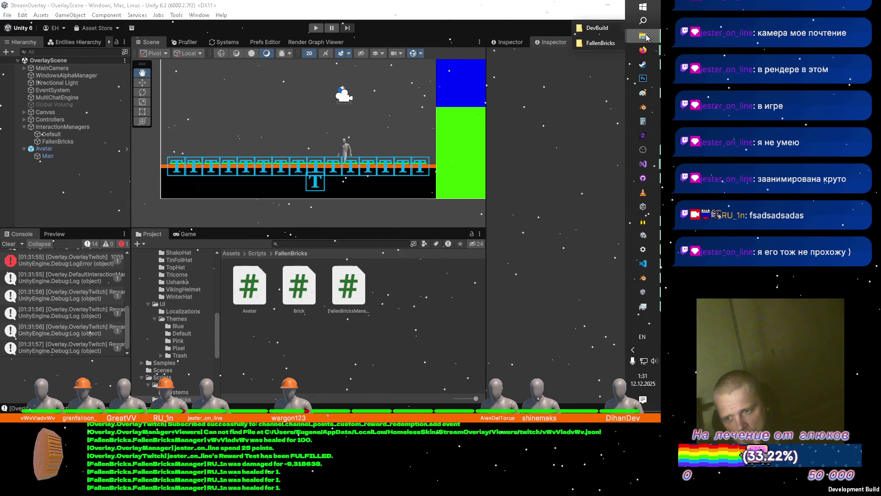
{"action": "left_click", "coordinate": [593, 44]}
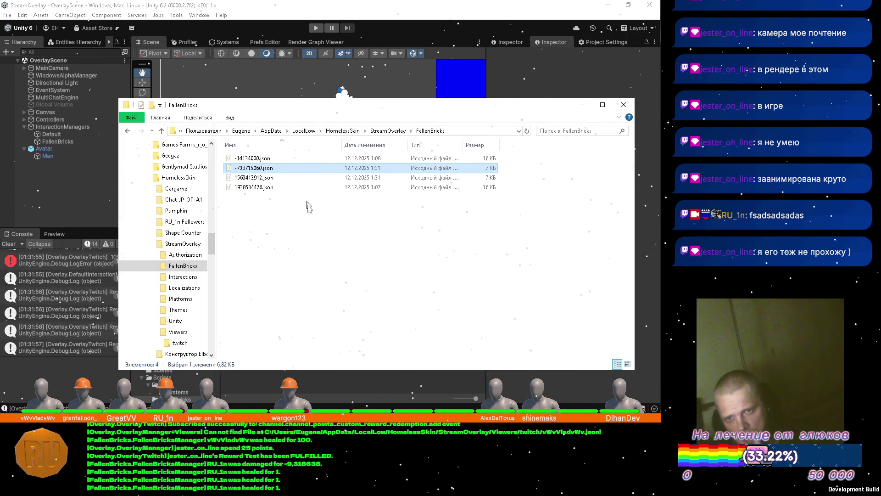
{"action": "left_click", "coordinate": [258, 180]}
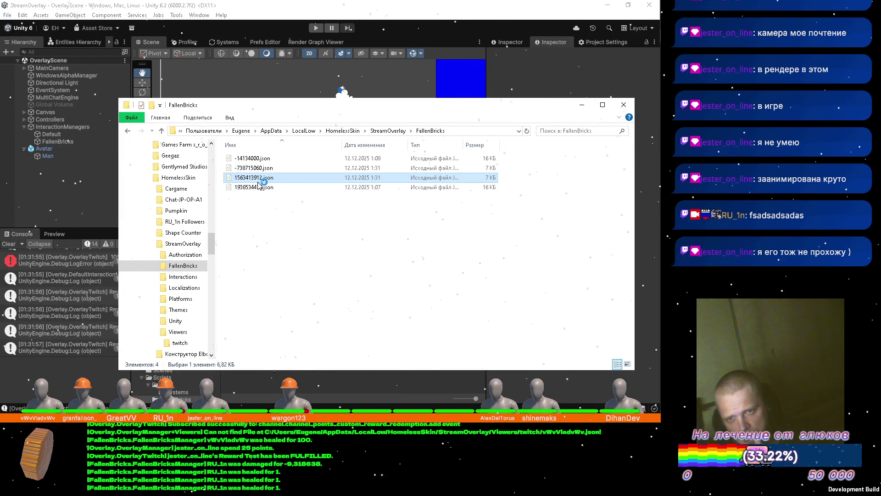
{"action": "double_click", "coordinate": [258, 181]}
{"action": "scroll", "coordinate": [254, 146], "scroll_direction": "down", "scroll_amount": 20}
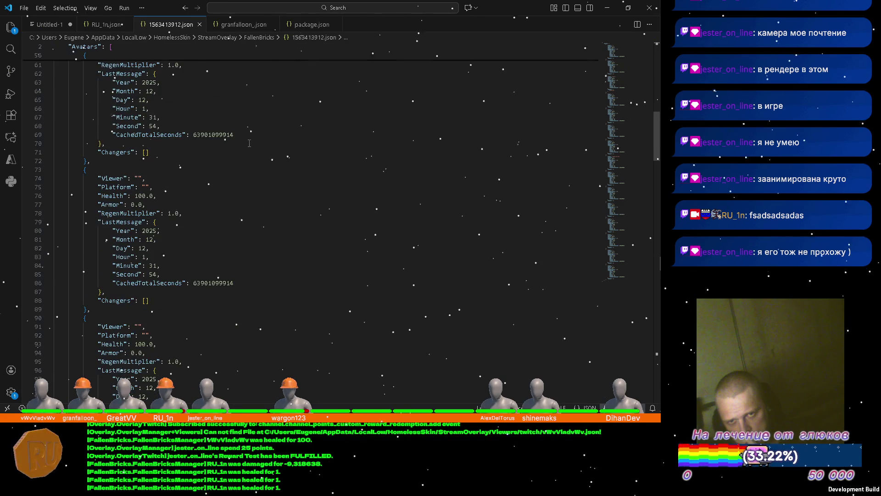
Review the 1563413912.json Avatars entries with empty Platform values, then minimize VS Code
{"action": "scroll", "coordinate": [249, 144], "scroll_direction": "up", "scroll_amount": 9}
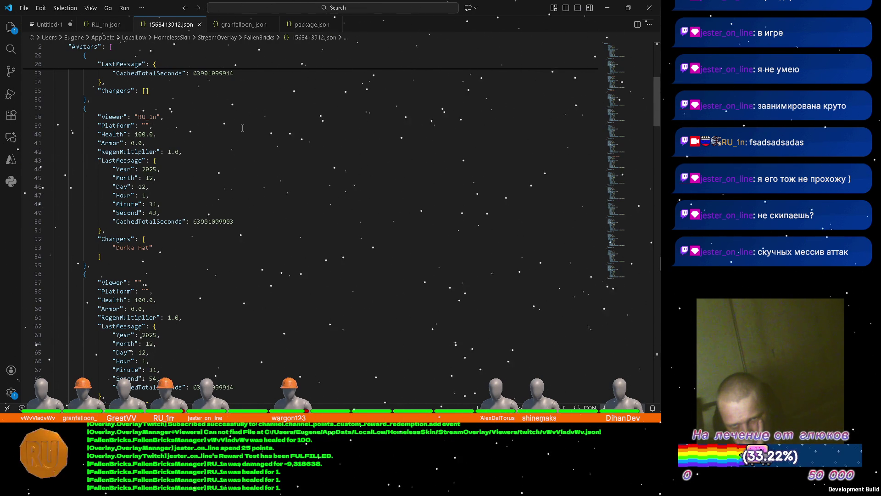
{"action": "scroll", "coordinate": [242, 128], "scroll_direction": "down", "scroll_amount": 20}
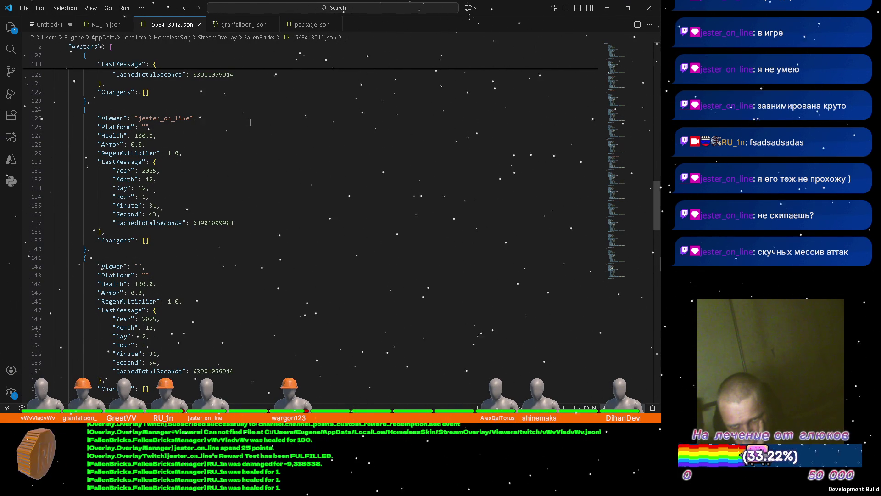
{"action": "scroll", "coordinate": [251, 122], "scroll_direction": "up", "scroll_amount": 20}
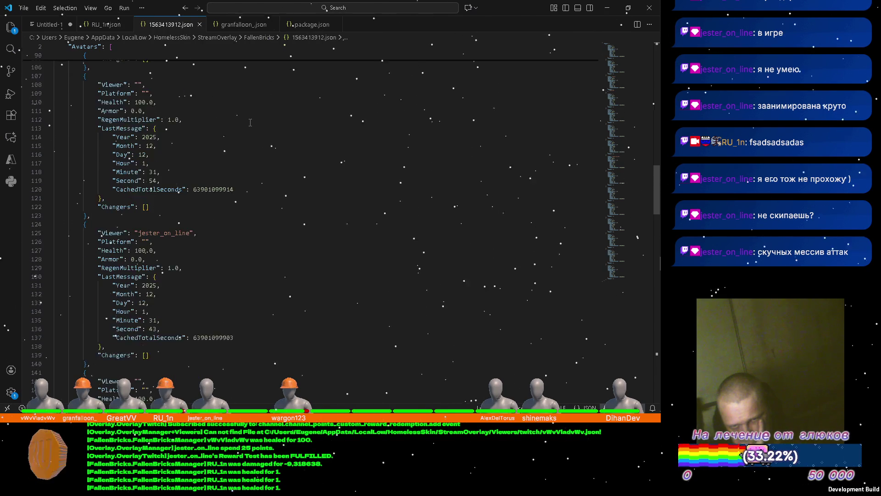
{"action": "scroll", "coordinate": [281, 111], "scroll_direction": "up", "scroll_amount": 3}
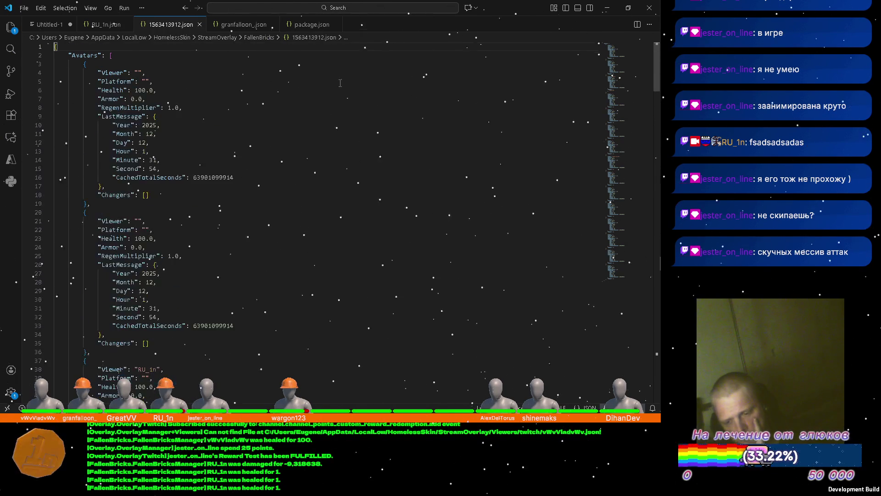
{"action": "left_click", "coordinate": [607, 10]}
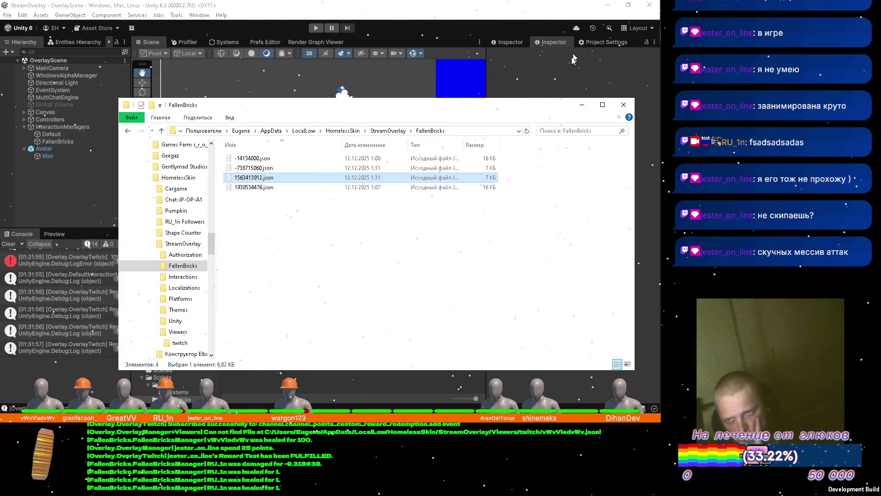
{"action": "mouse_move", "coordinate": [643, 50]}
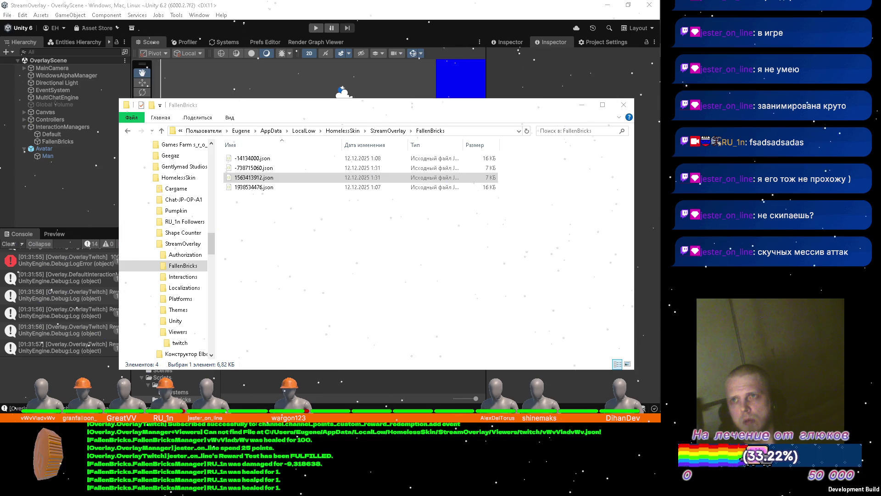
{"action": "mouse_move", "coordinate": [659, 138]}
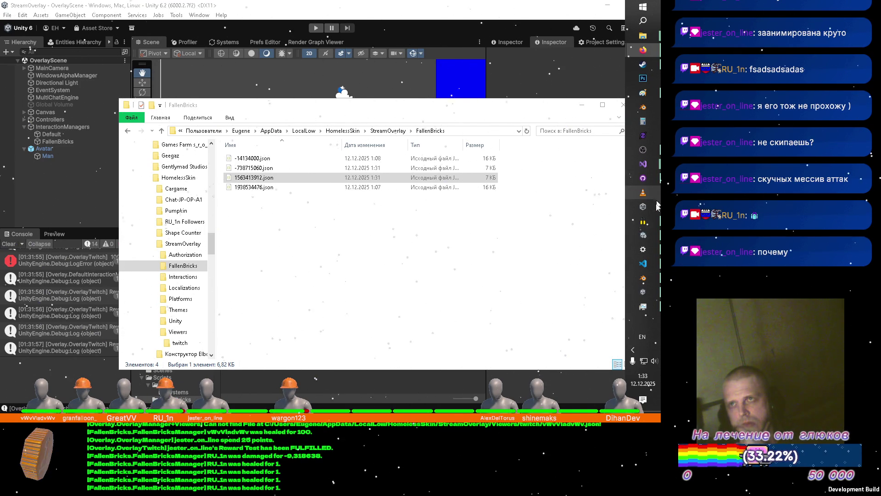
{"action": "left_click", "coordinate": [644, 305]}
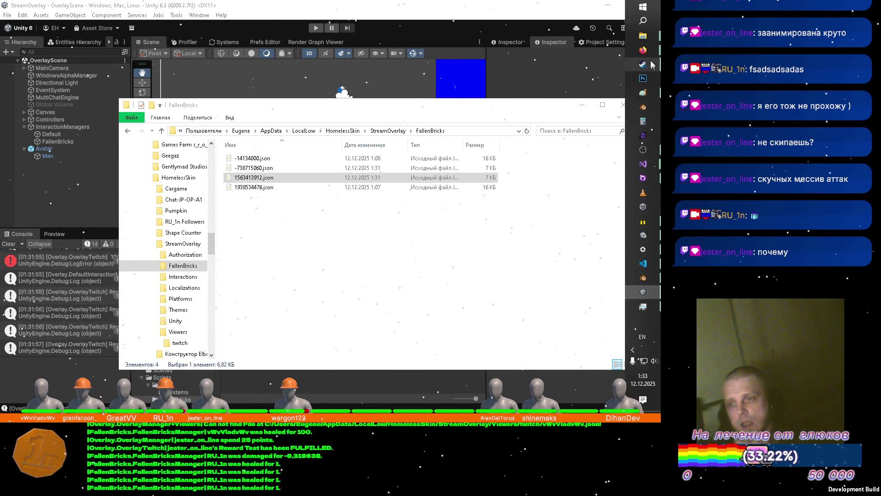
{"action": "mouse_move", "coordinate": [643, 49]}
{"action": "left_click", "coordinate": [508, 59]}
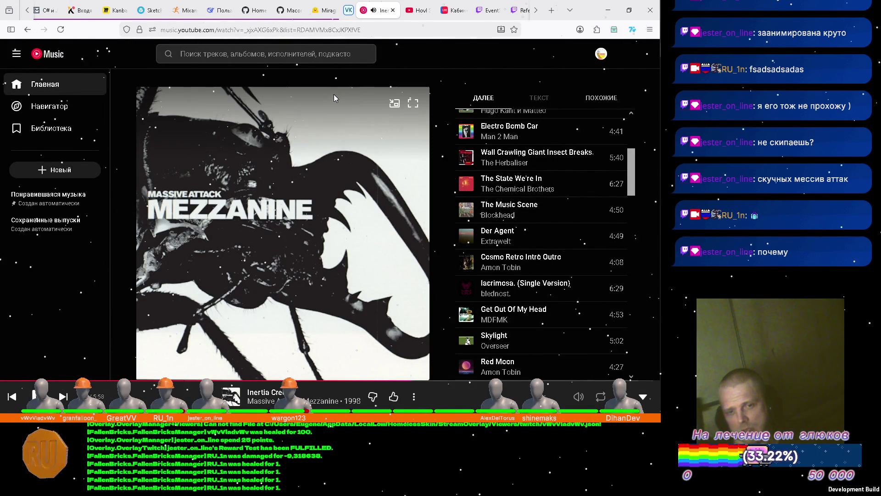
{"action": "scroll", "coordinate": [551, 210], "scroll_direction": "down", "scroll_amount": 2}
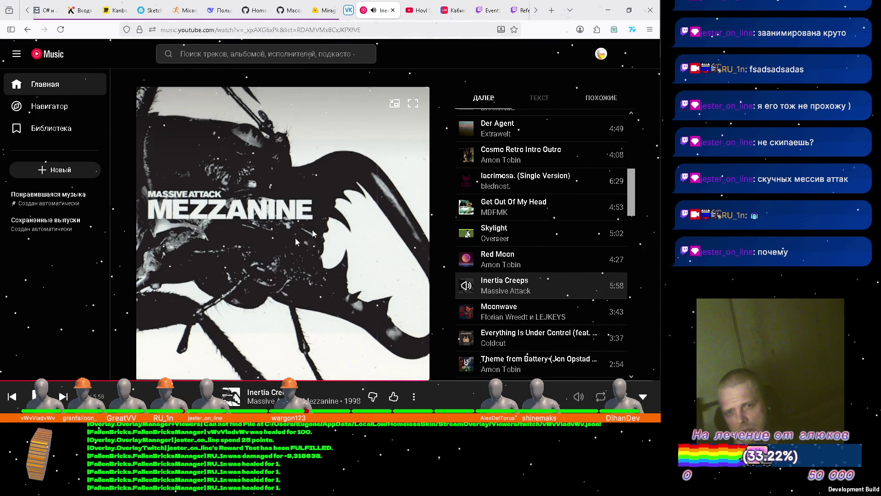
{"action": "left_click", "coordinate": [605, 12]}
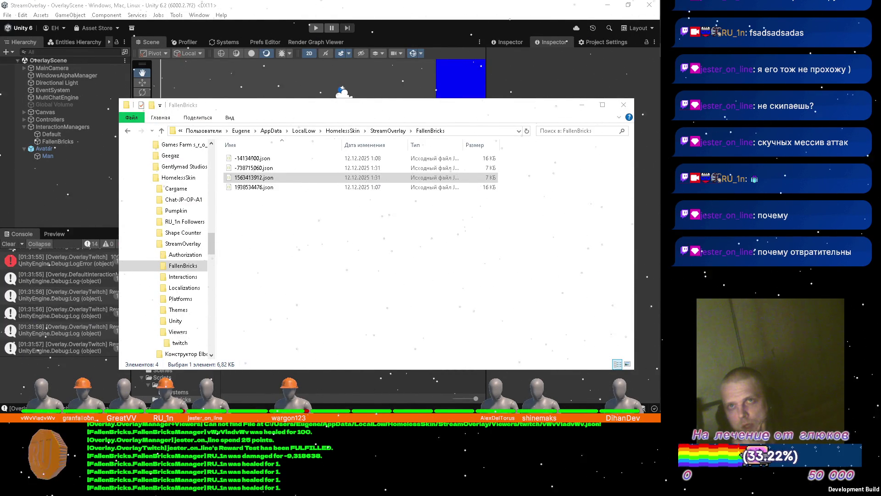
Delete the Avatar object and its Man child from OverlayScene
{"action": "left_click", "coordinate": [580, 107]}
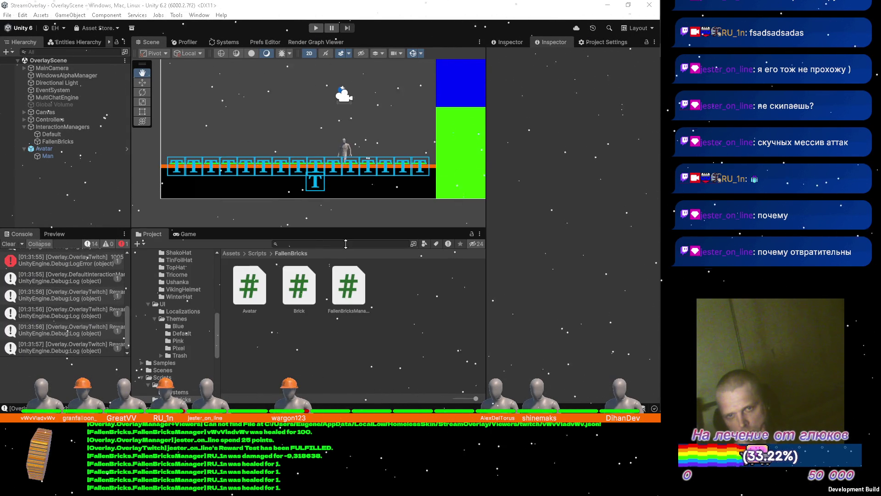
{"action": "left_click", "coordinate": [55, 149]}
{"action": "key", "text": "Delete"}
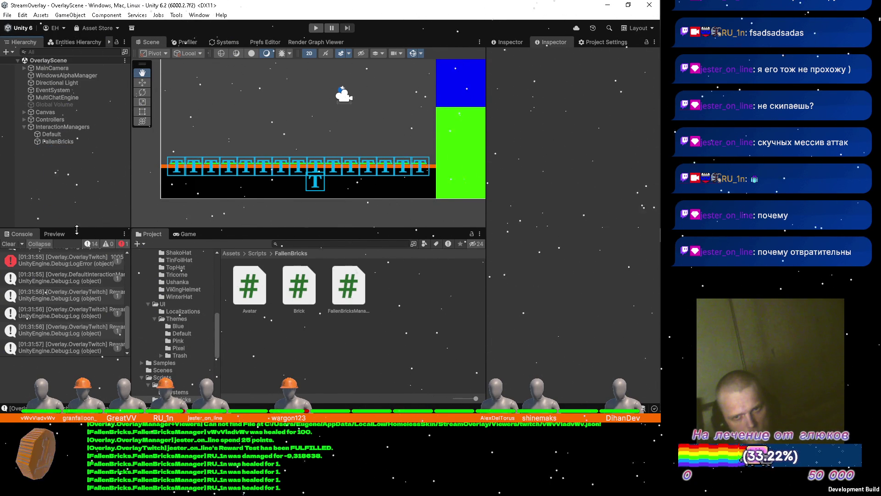
{"action": "key", "text": "alt+Tab"}
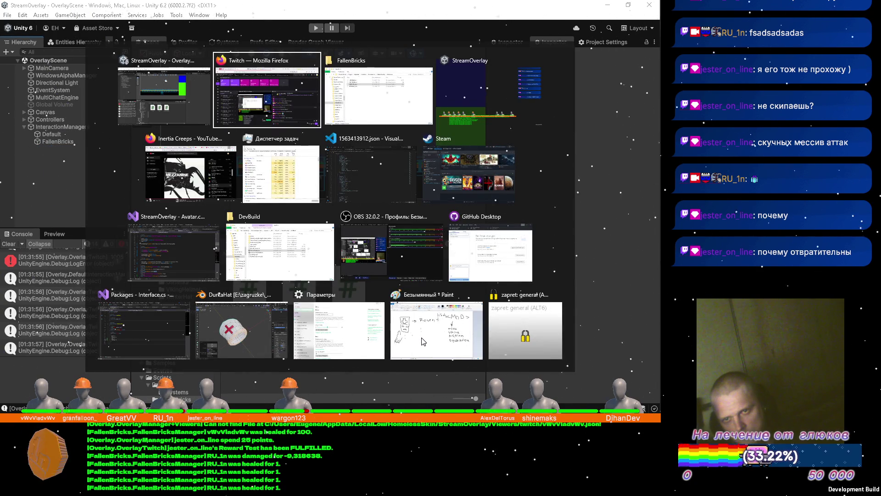
Switch to Visual Studio's Avatar.cs, then bring the YouTube Music Firefox window forward
{"action": "key", "text": "alt+Tab"}
{"action": "key", "text": "alt+Tab"}
{"action": "key", "text": "alt+Tab"}
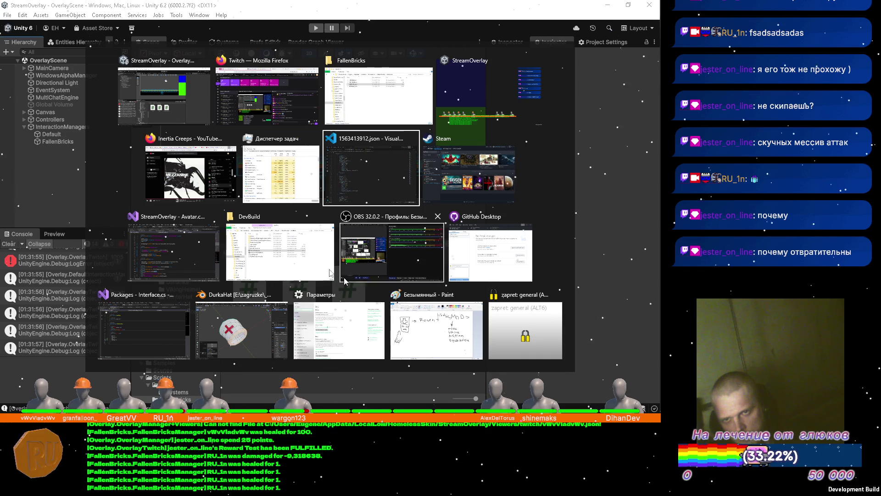
{"action": "left_click", "coordinate": [187, 244]}
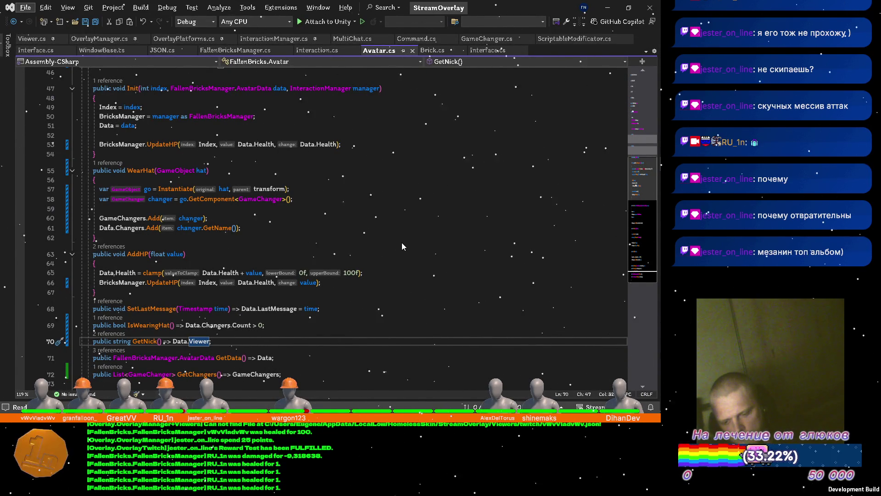
{"action": "key", "text": "alt+Tab"}
{"action": "key", "text": "alt+Tab"}
{"action": "key", "text": "alt+Tab"}
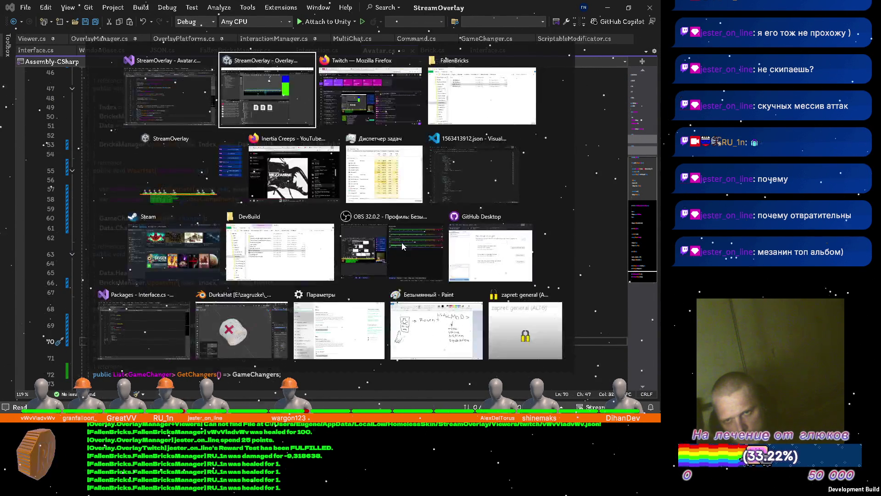
{"action": "key", "text": "alt+Tab"}
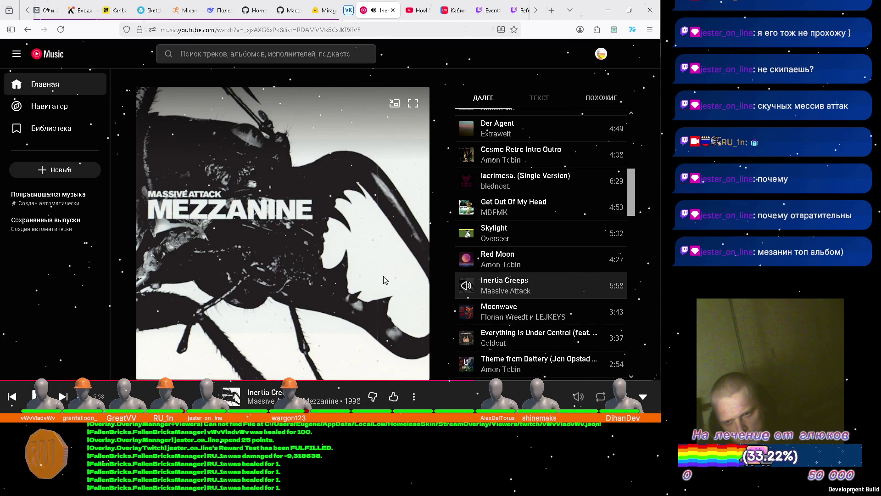
Open the Mezzanine album page in YouTube Music and browse its tracklist
{"action": "left_click", "coordinate": [316, 402]}
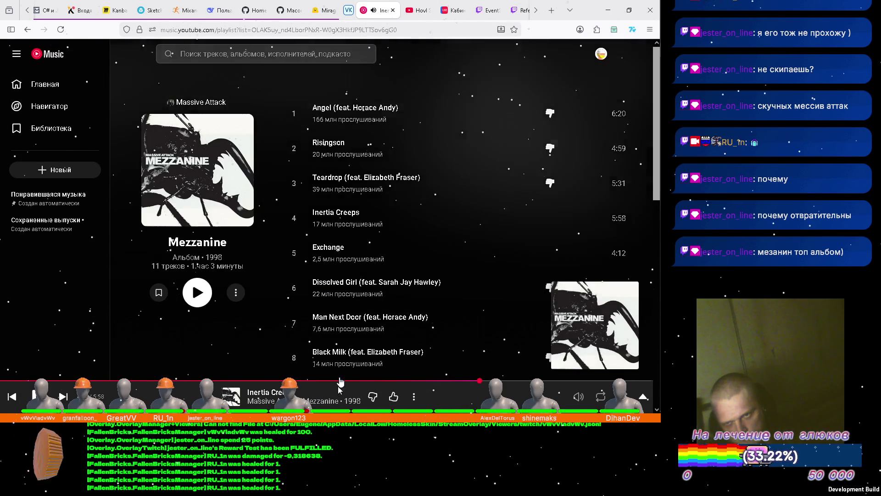
{"action": "mouse_move", "coordinate": [567, 120]}
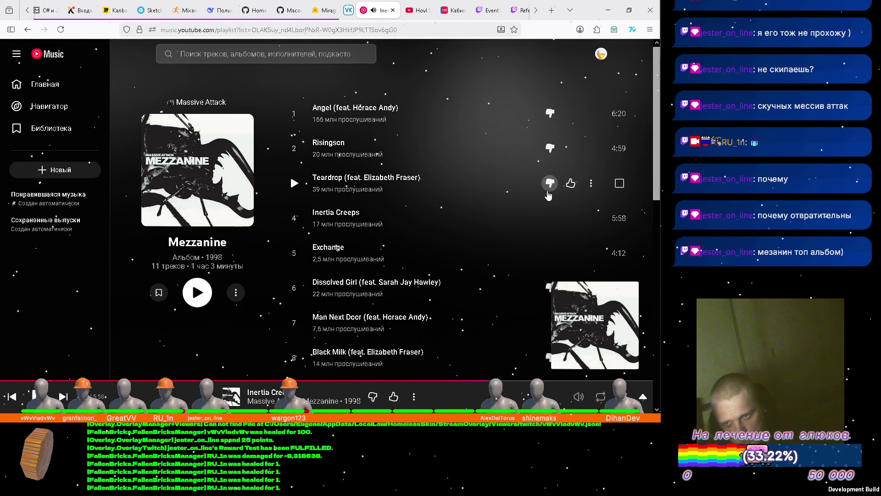
{"action": "scroll", "coordinate": [549, 195], "scroll_direction": "down", "scroll_amount": 3}
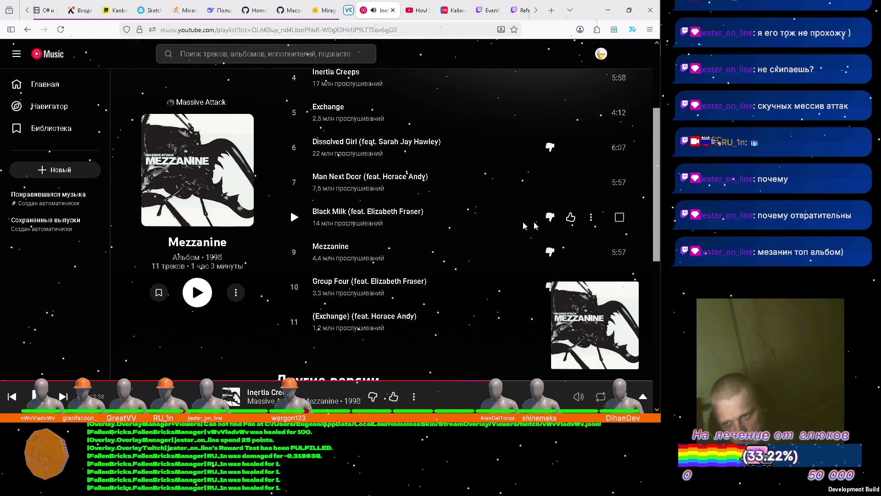
{"action": "scroll", "coordinate": [535, 225], "scroll_direction": "down", "scroll_amount": 3}
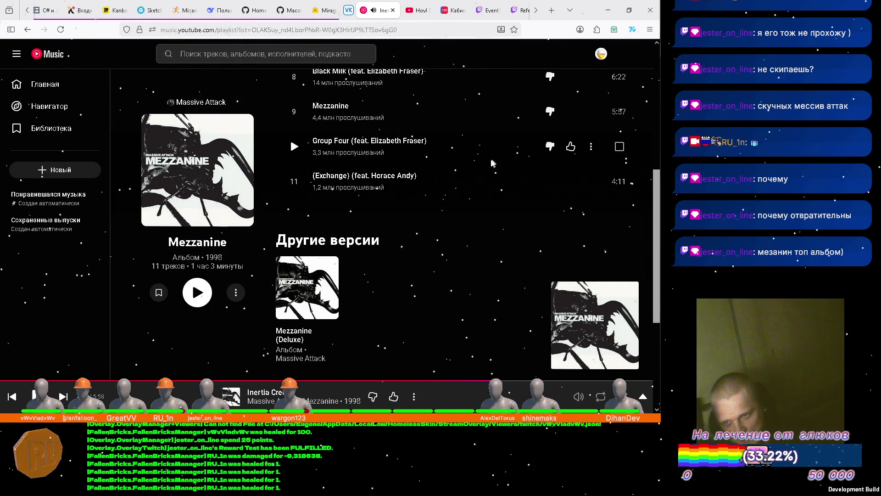
{"action": "scroll", "coordinate": [492, 163], "scroll_direction": "down", "scroll_amount": 4}
{"action": "scroll", "coordinate": [486, 164], "scroll_direction": "up", "scroll_amount": 10}
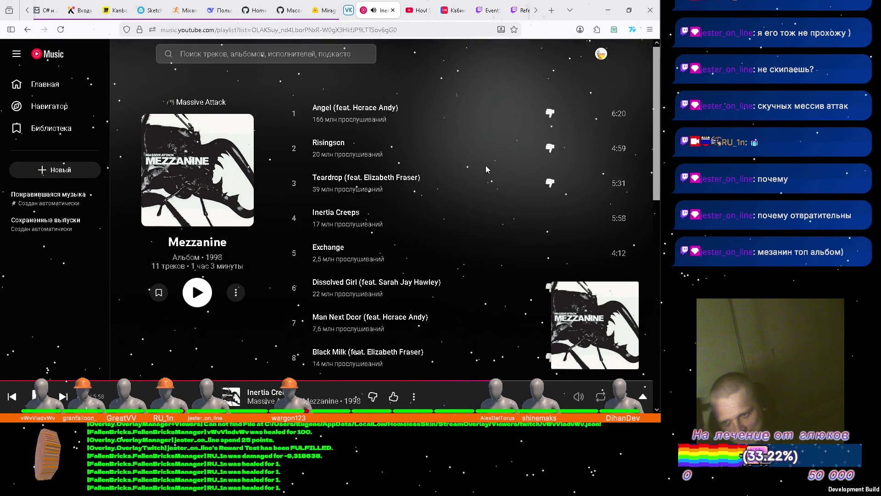
{"action": "scroll", "coordinate": [486, 165], "scroll_direction": "down", "scroll_amount": 8}
{"action": "scroll", "coordinate": [484, 158], "scroll_direction": "up", "scroll_amount": 8}
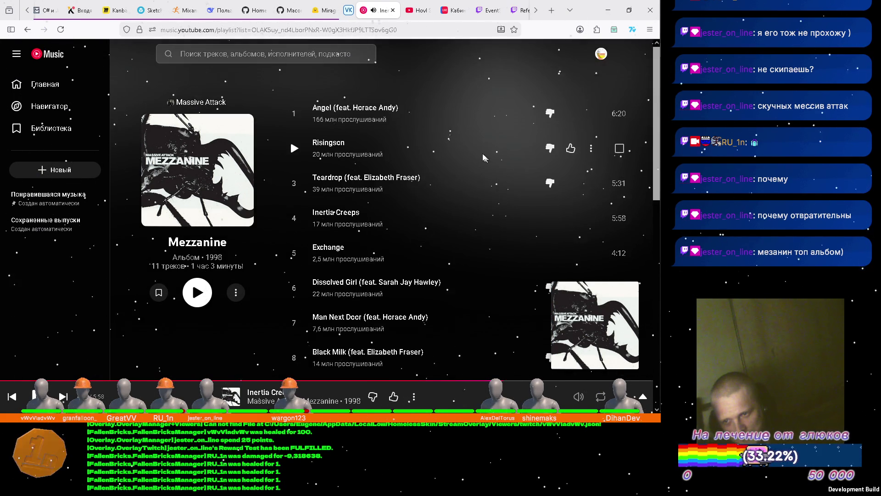
View the now-playing screen, then return to the Mezzanine tracklist and scroll through it
{"action": "left_click", "coordinate": [595, 325]}
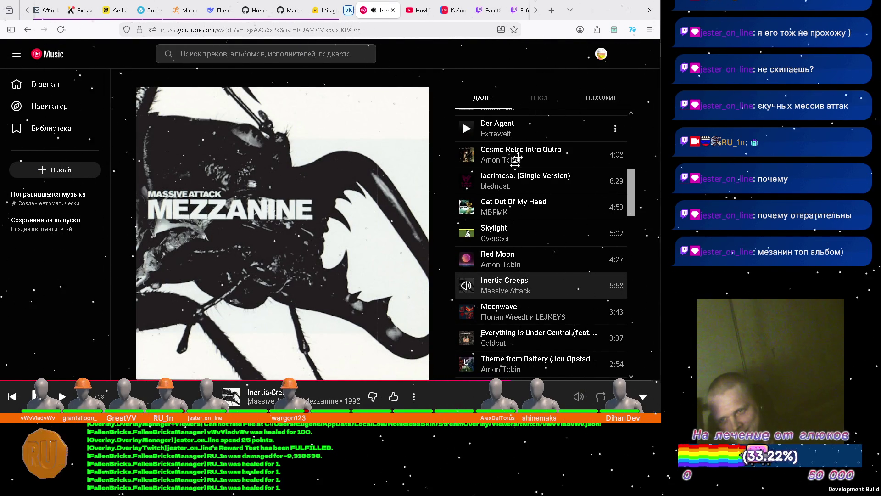
{"action": "left_click", "coordinate": [317, 402]}
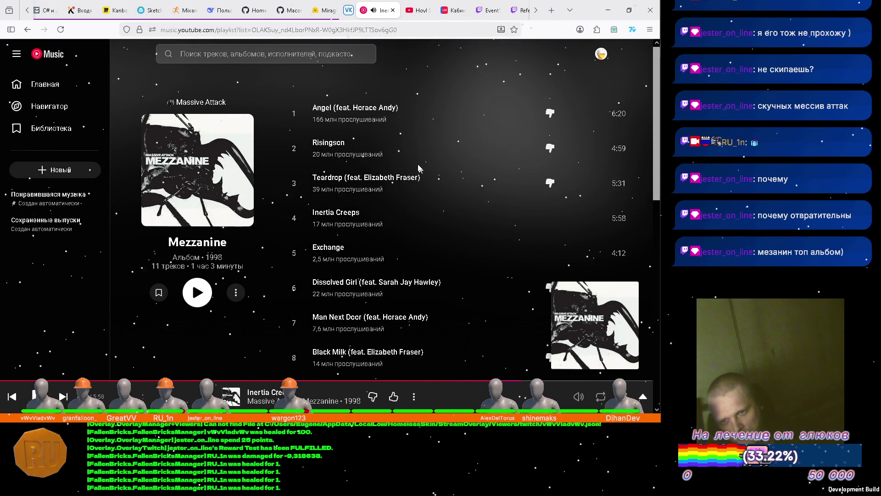
{"action": "scroll", "coordinate": [414, 145], "scroll_direction": "down", "scroll_amount": 4}
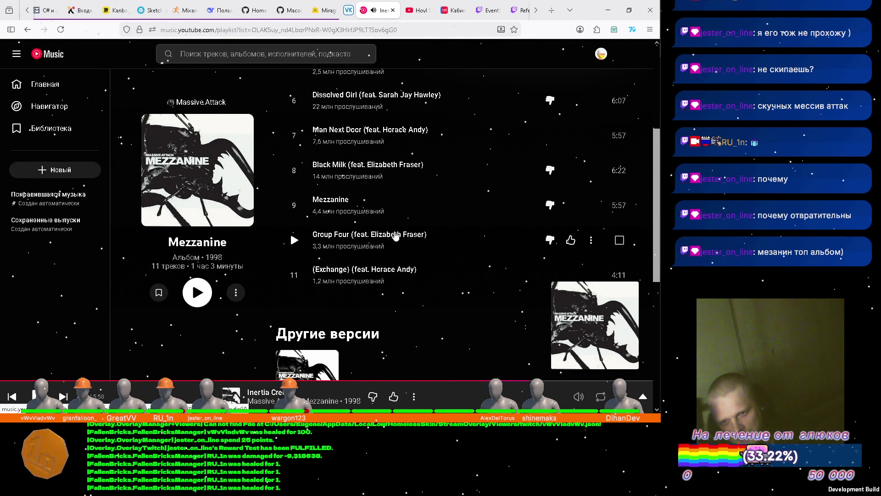
{"action": "scroll", "coordinate": [378, 143], "scroll_direction": "up", "scroll_amount": 1}
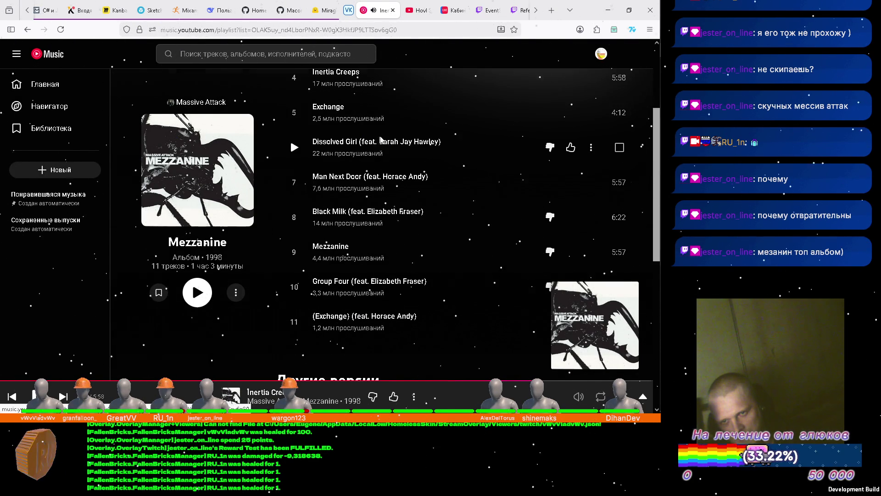
{"action": "scroll", "coordinate": [381, 146], "scroll_direction": "up", "scroll_amount": 2}
{"action": "scroll", "coordinate": [391, 159], "scroll_direction": "up", "scroll_amount": 1}
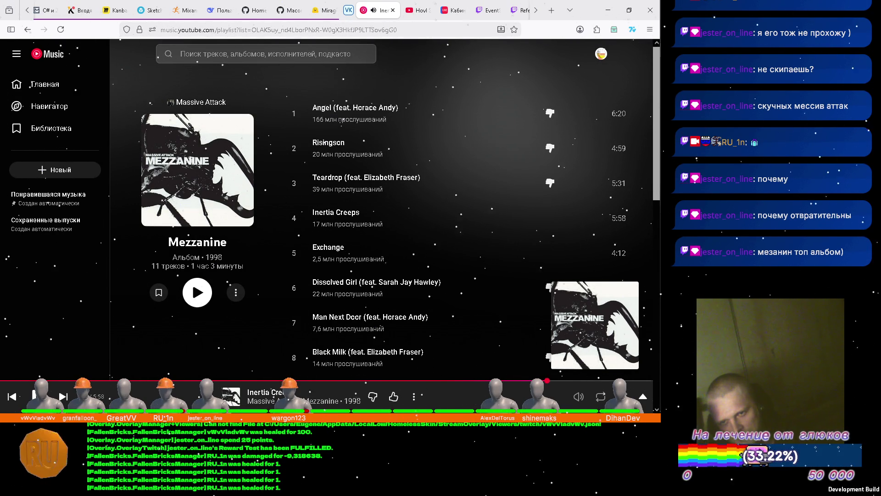
Check the now-playing queue, then minimize the browser
{"action": "left_click", "coordinate": [469, 396]}
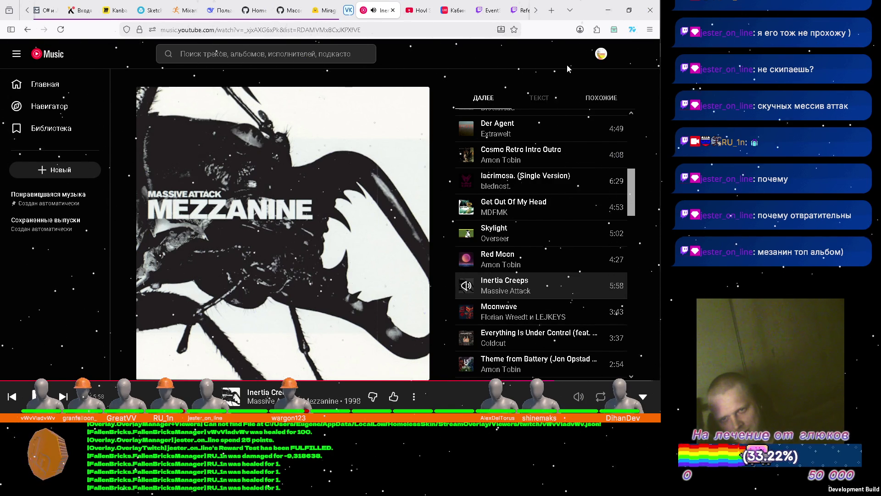
{"action": "scroll", "coordinate": [569, 193], "scroll_direction": "down", "scroll_amount": 1}
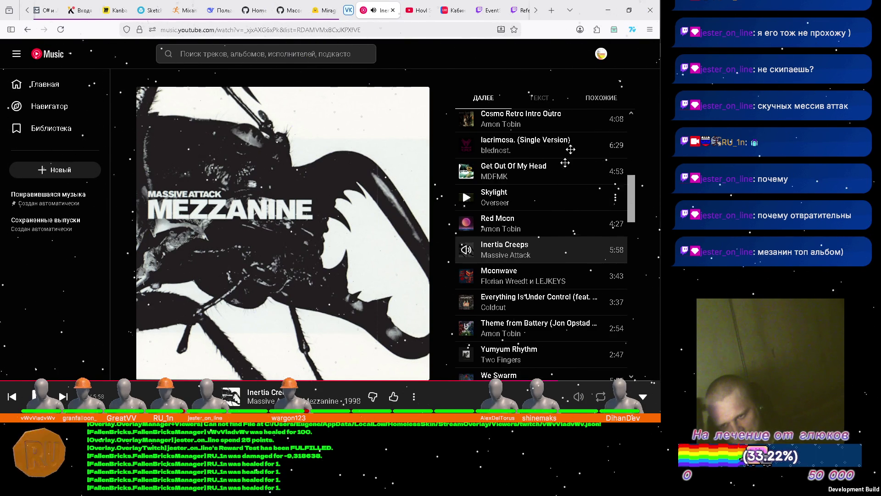
{"action": "left_click", "coordinate": [608, 10]}
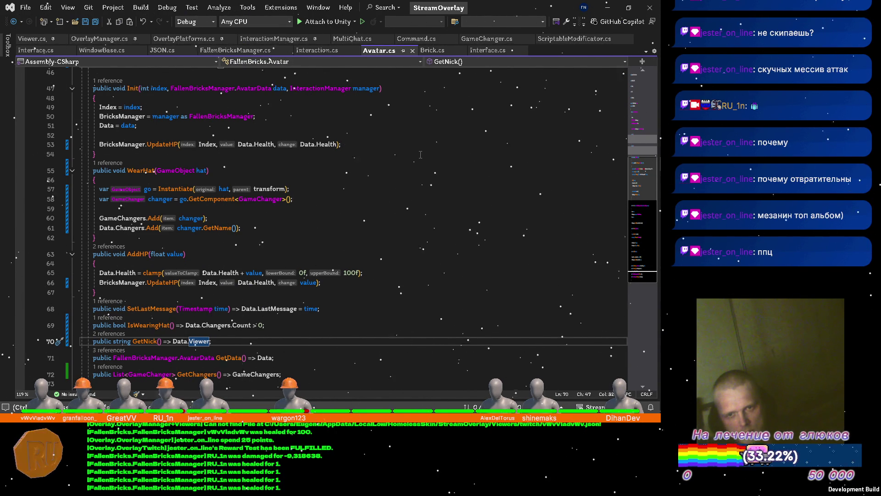
Fold the WearHat method body in Avatar.cs, dismissing the accidentally opened file dialog
{"action": "left_click", "coordinate": [468, 178]}
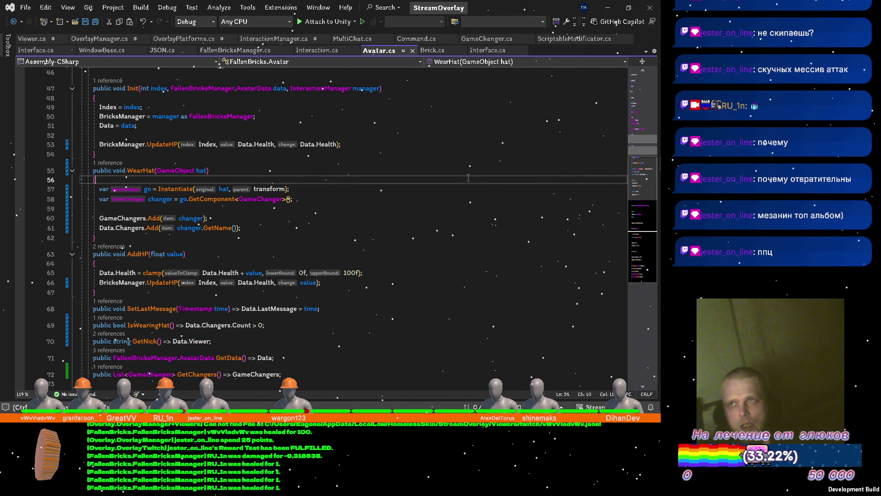
{"action": "key", "text": "ctrl+m"}
{"action": "key", "text": "ctrl+m"}
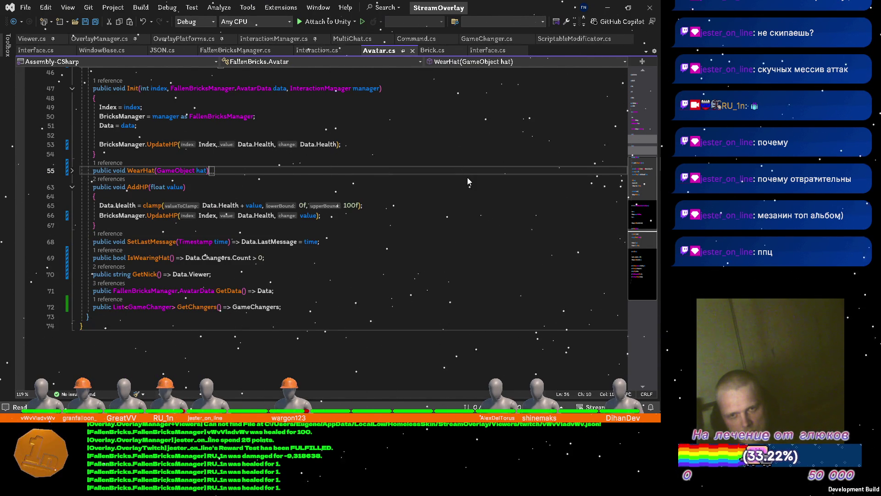
{"action": "key", "text": "ctrl+o"}
{"action": "key", "text": "Escape"}
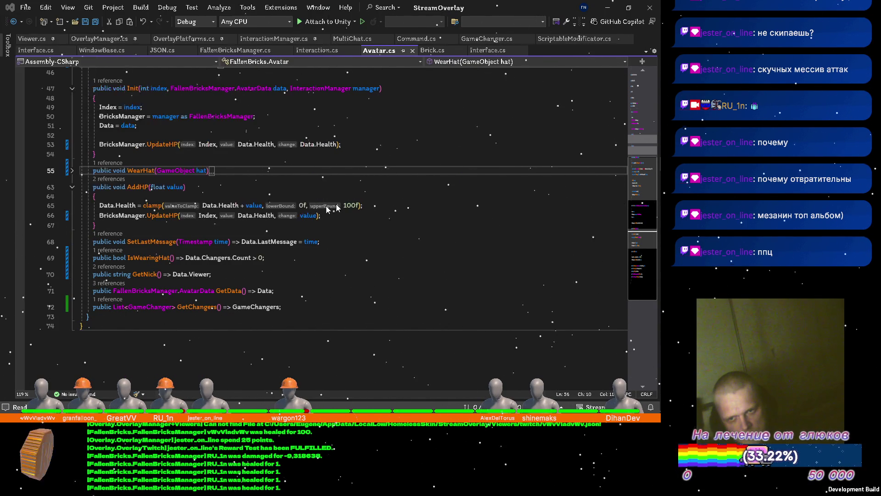
{"action": "scroll", "coordinate": [393, 172], "scroll_direction": "up", "scroll_amount": 3}
Collapse the Init and AddHP method bodies and switch to FallenBricksManager.cs
{"action": "key", "text": "ctrl+m"}
{"action": "key", "text": "ctrl+o"}
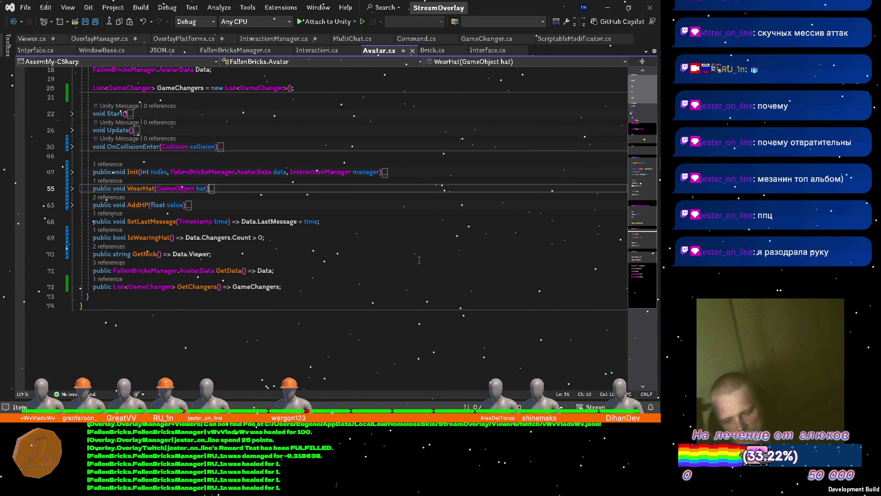
{"action": "scroll", "coordinate": [413, 253], "scroll_direction": "up", "scroll_amount": 3}
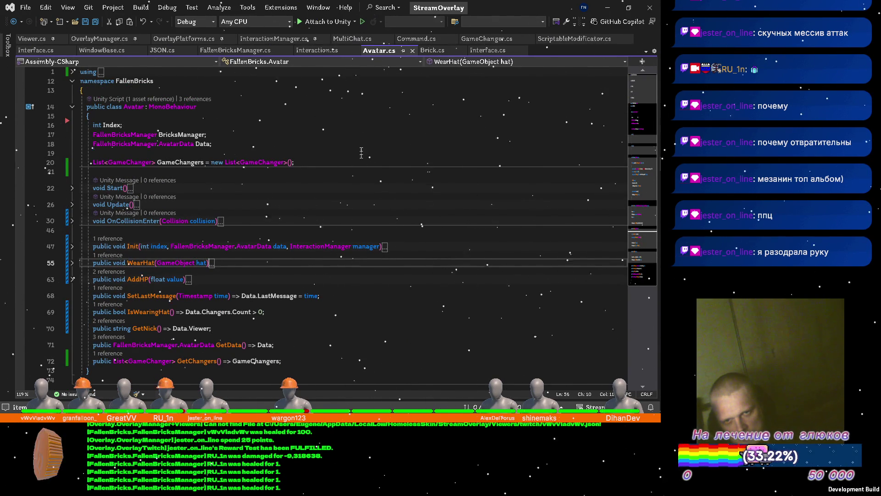
{"action": "scroll", "coordinate": [361, 151], "scroll_direction": "down", "scroll_amount": 3}
{"action": "scroll", "coordinate": [361, 140], "scroll_direction": "up", "scroll_amount": 3}
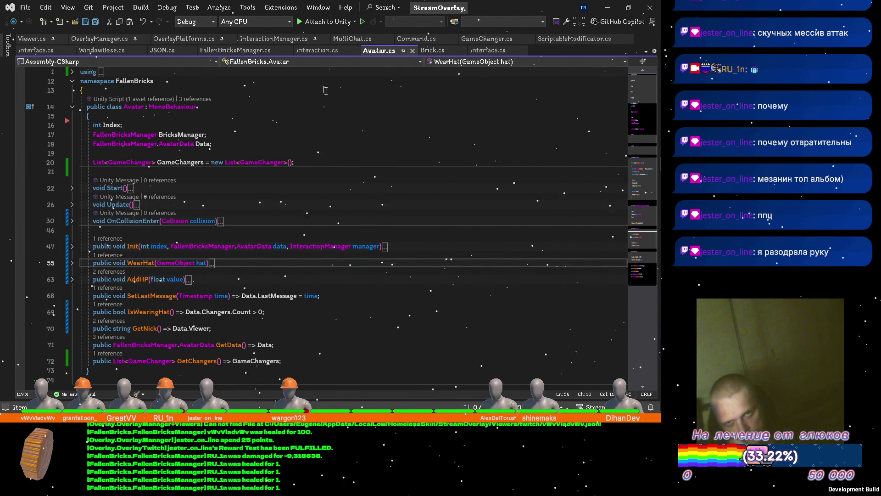
{"action": "left_click", "coordinate": [235, 51]}
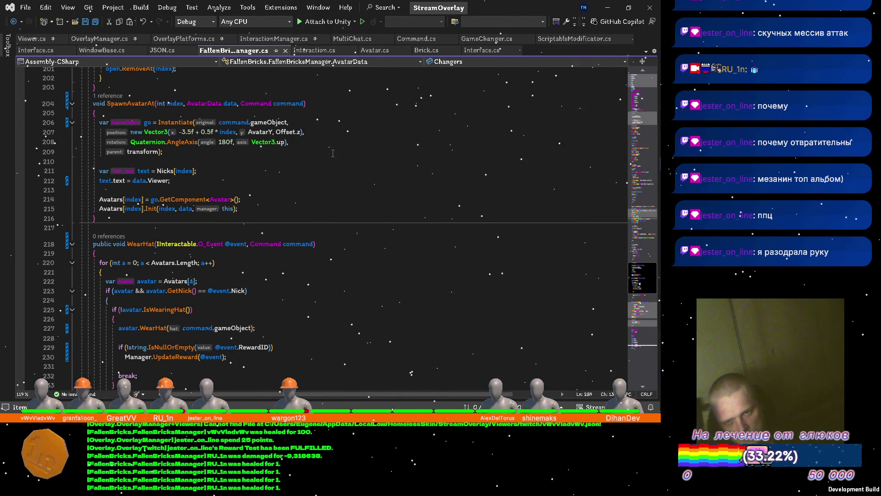
Collapse all methods in FallenBricksManager.cs down to their signatures
{"action": "key", "text": "ctrl+m"}
{"action": "key", "text": "ctrl+o"}
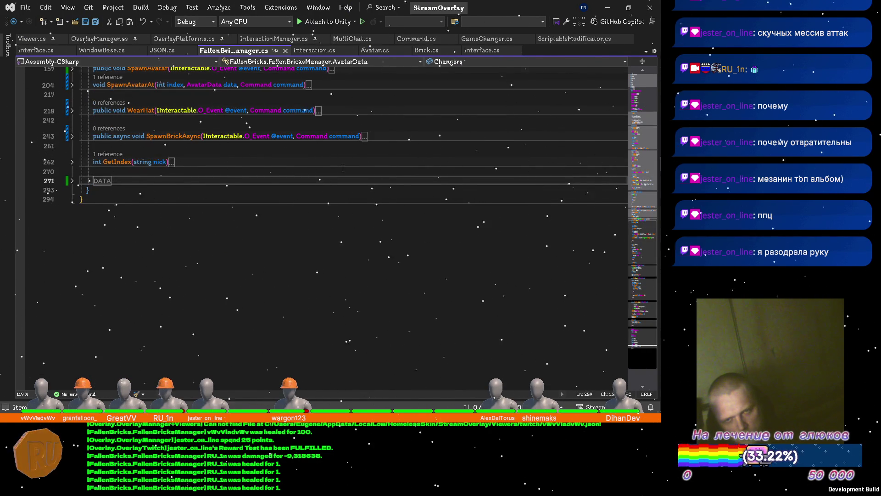
{"action": "scroll", "coordinate": [343, 168], "scroll_direction": "up", "scroll_amount": 12}
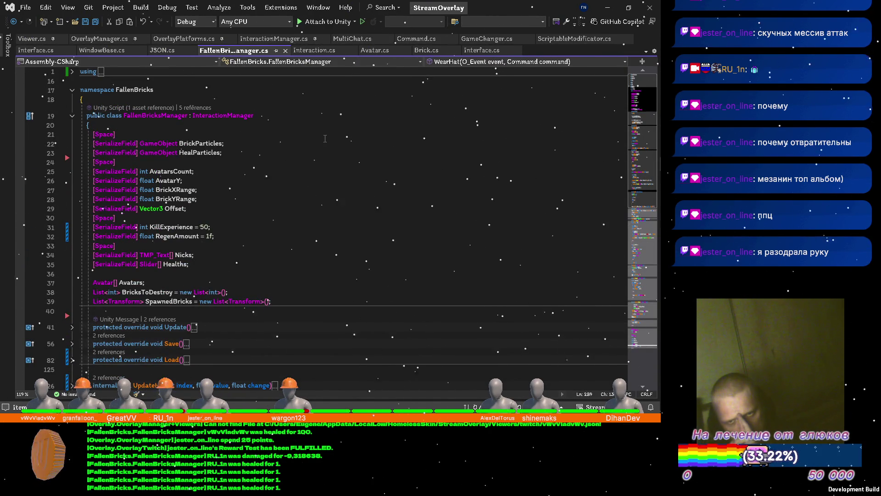
{"action": "scroll", "coordinate": [325, 138], "scroll_direction": "down", "scroll_amount": 8}
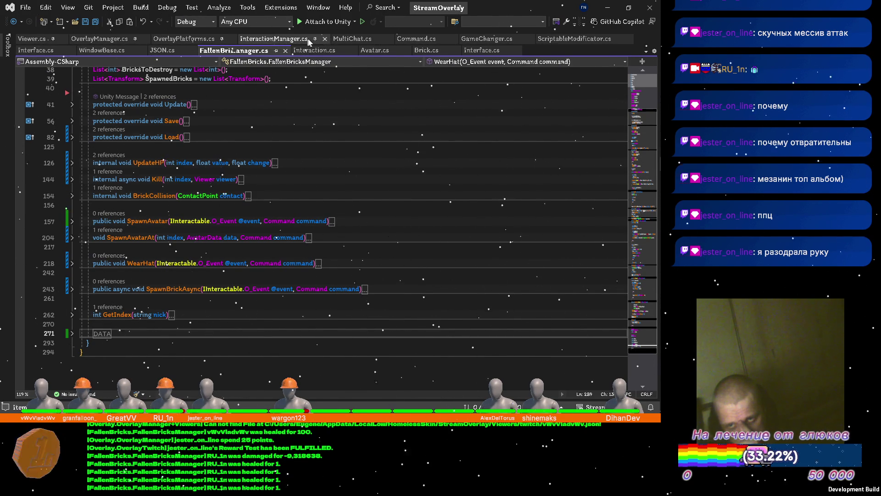
Jump from AvatarData in Avatar.Init's parameters to its class definition with F12
{"action": "left_click", "coordinate": [375, 50]}
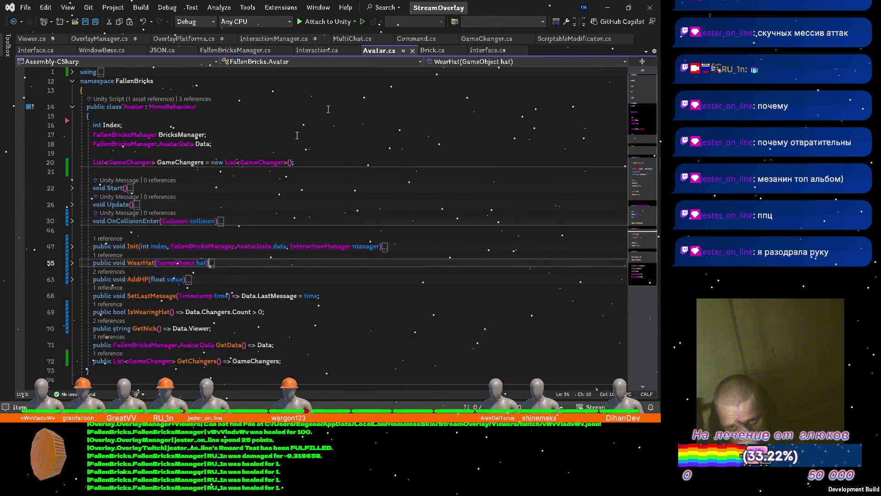
{"action": "scroll", "coordinate": [297, 135], "scroll_direction": "down", "scroll_amount": 8}
{"action": "scroll", "coordinate": [297, 135], "scroll_direction": "up", "scroll_amount": 7}
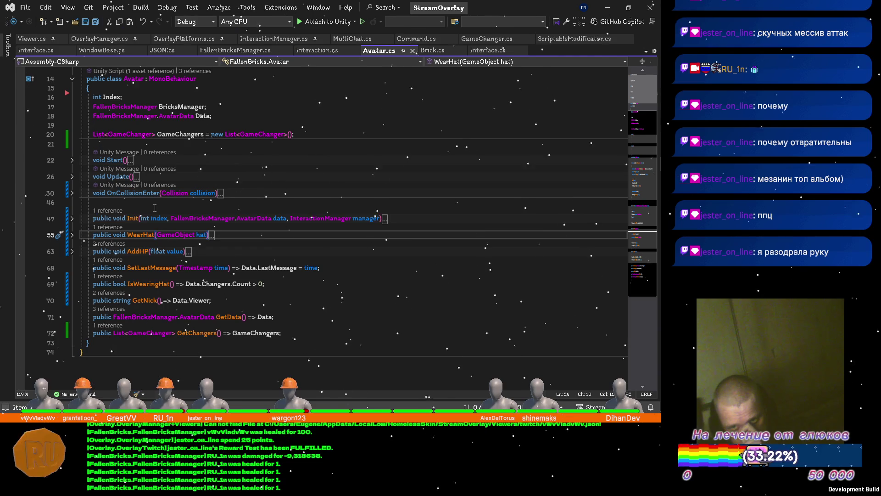
{"action": "scroll", "coordinate": [154, 208], "scroll_direction": "up", "scroll_amount": 1}
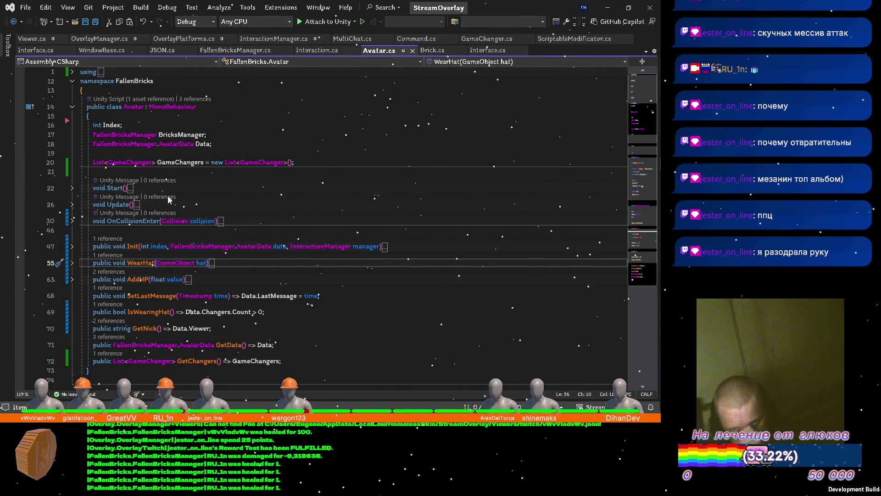
{"action": "left_click", "coordinate": [251, 246]}
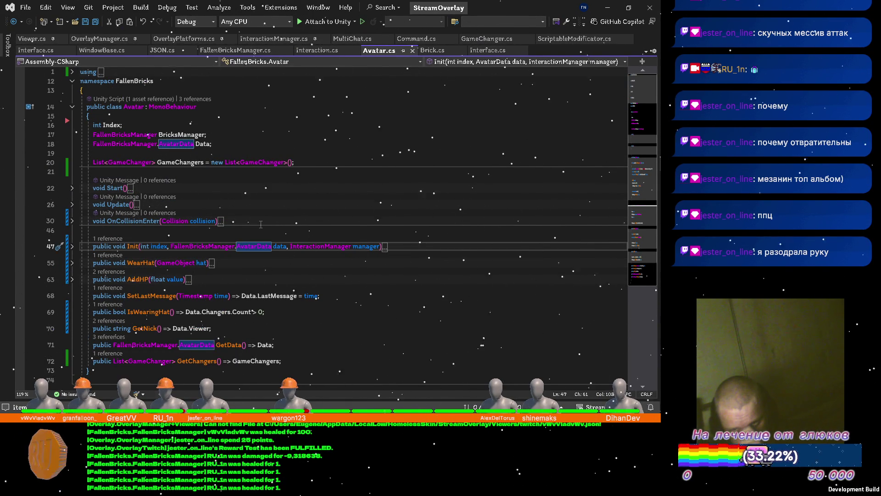
{"action": "key", "text": "F12"}
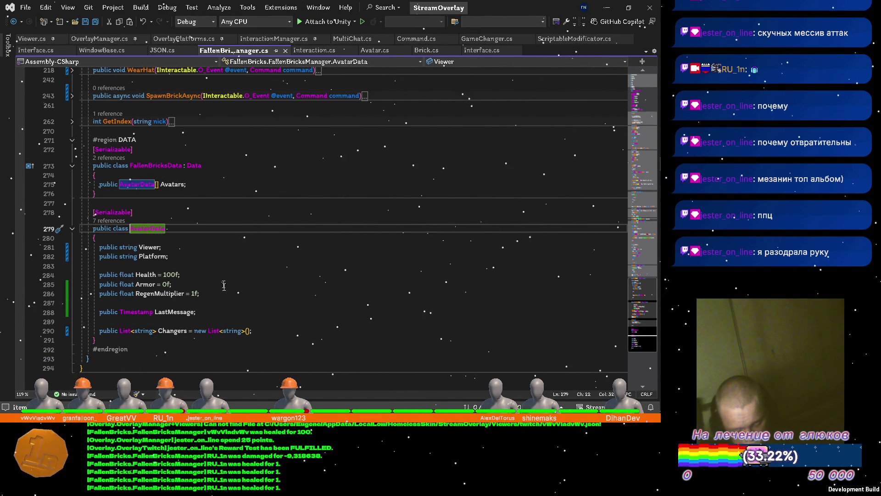
Select the Health, Armor and RegenMultiplier field lines, then put the caret on Platform
{"action": "mouse_move", "coordinate": [224, 293]}
{"action": "left_mouse_down"}
{"action": "mouse_move", "coordinate": [216, 274]}
{"action": "mouse_move", "coordinate": [214, 287]}
{"action": "mouse_move", "coordinate": [207, 281]}
{"action": "mouse_move", "coordinate": [209, 261]}
{"action": "mouse_move", "coordinate": [209, 294]}
{"action": "mouse_move", "coordinate": [207, 274]}
{"action": "mouse_move", "coordinate": [193, 305]}
{"action": "mouse_move", "coordinate": [176, 304]}
{"action": "mouse_move", "coordinate": [193, 274]}
{"action": "mouse_move", "coordinate": [184, 294]}
{"action": "mouse_move", "coordinate": [114, 311]}
{"action": "left_mouse_up"}
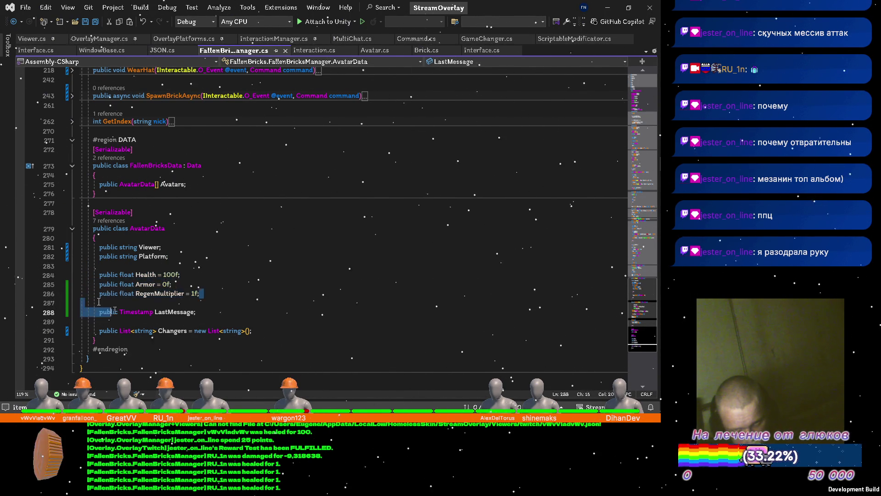
{"action": "mouse_move", "coordinate": [121, 267]}
{"action": "left_mouse_down"}
{"action": "mouse_move", "coordinate": [119, 294]}
{"action": "mouse_move", "coordinate": [102, 268]}
{"action": "left_mouse_up"}
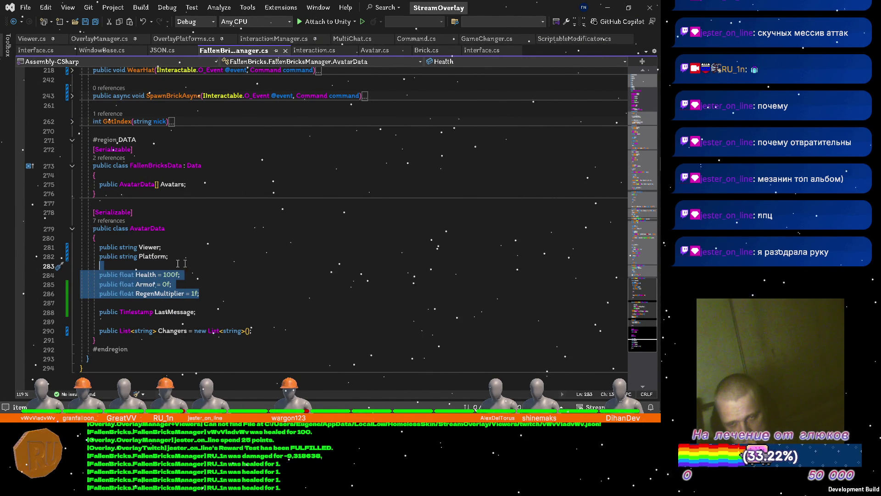
{"action": "left_click", "coordinate": [145, 256]}
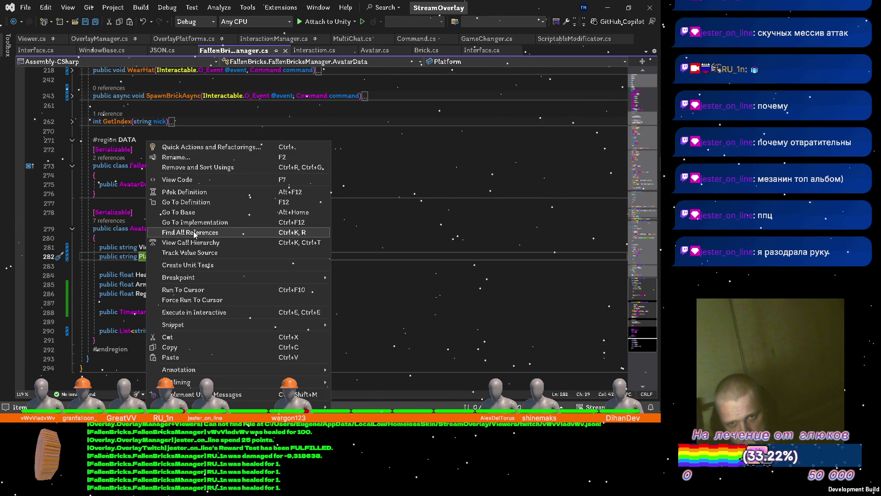
Find all references to the Platform field, review the two results, and close the panel
{"action": "left_click", "coordinate": [183, 232]}
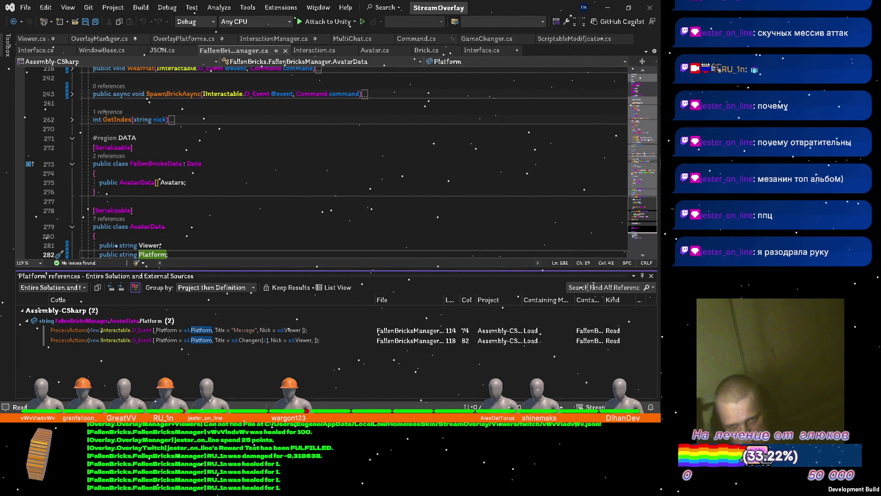
{"action": "left_click", "coordinate": [651, 276]}
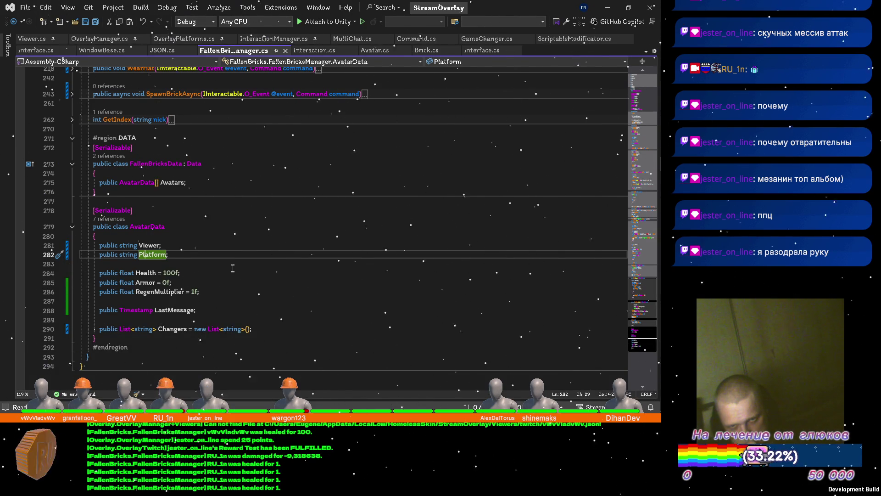
{"action": "scroll", "coordinate": [231, 265], "scroll_direction": "up", "scroll_amount": 15}
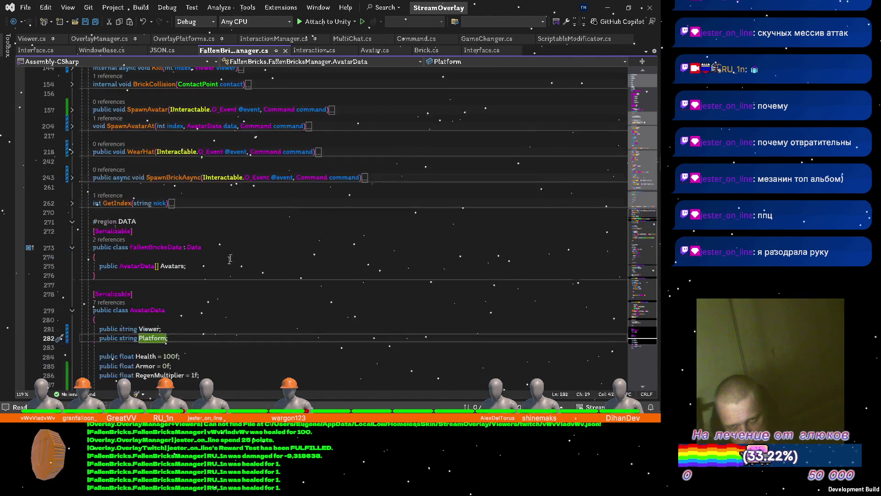
{"action": "scroll", "coordinate": [239, 252], "scroll_direction": "down", "scroll_amount": 7}
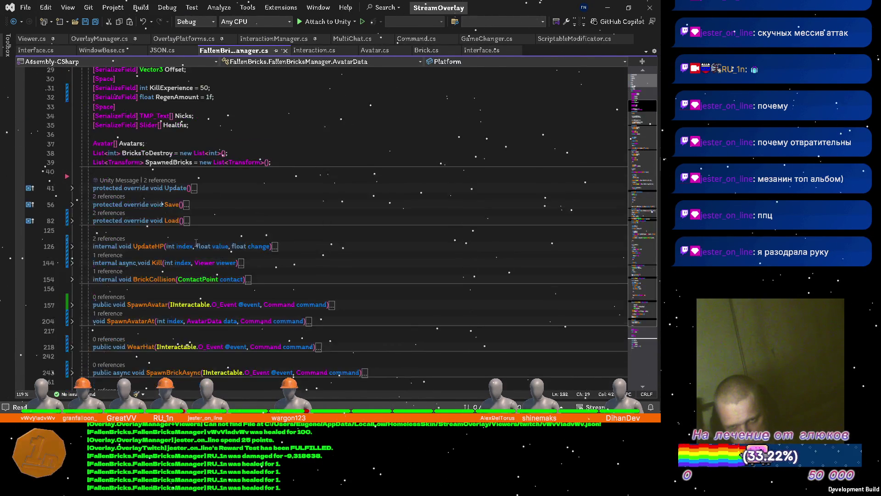
Expand the collapsed SpawnAvatar method body in FallenBricksManager.cs
{"action": "left_click", "coordinate": [72, 250]}
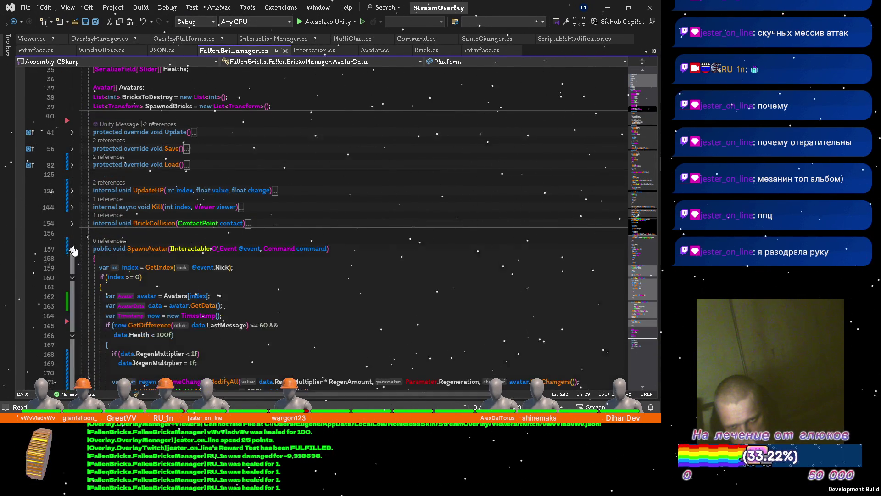
{"action": "scroll", "coordinate": [79, 254], "scroll_direction": "down", "scroll_amount": 4}
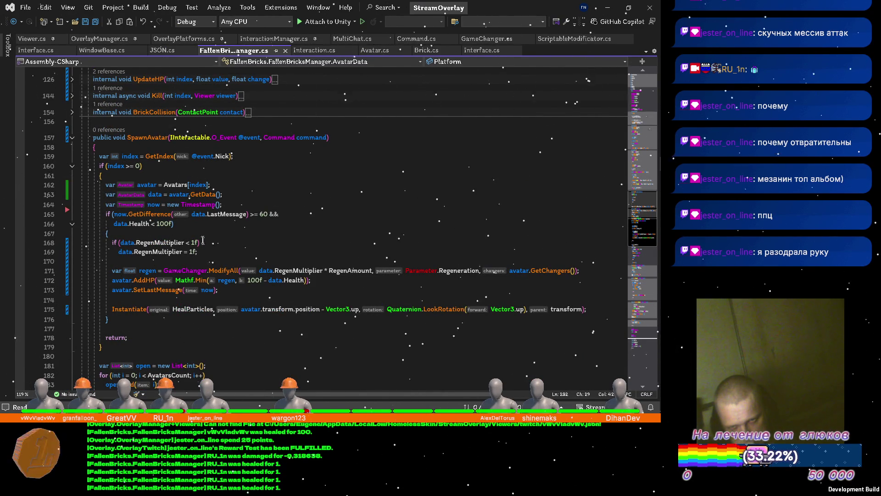
{"action": "scroll", "coordinate": [151, 211], "scroll_direction": "down", "scroll_amount": 6}
{"action": "scroll", "coordinate": [167, 271], "scroll_direction": "down", "scroll_amount": 2}
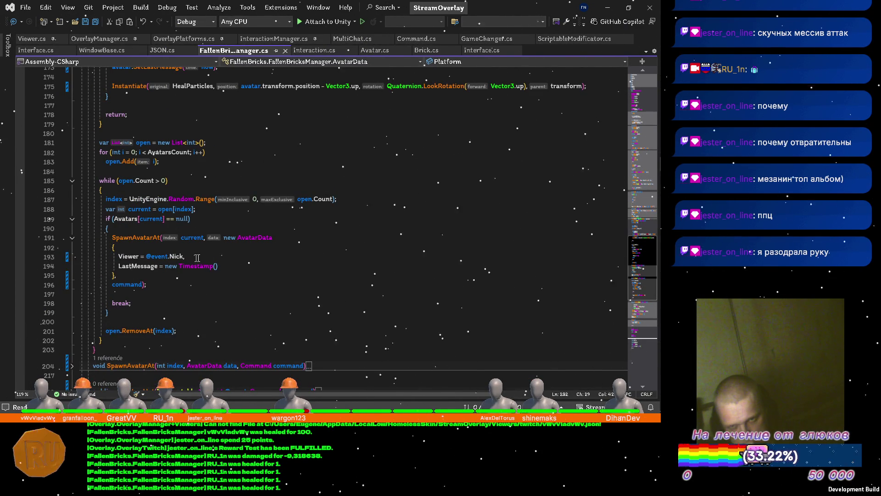
{"action": "left_click", "coordinate": [239, 258]}
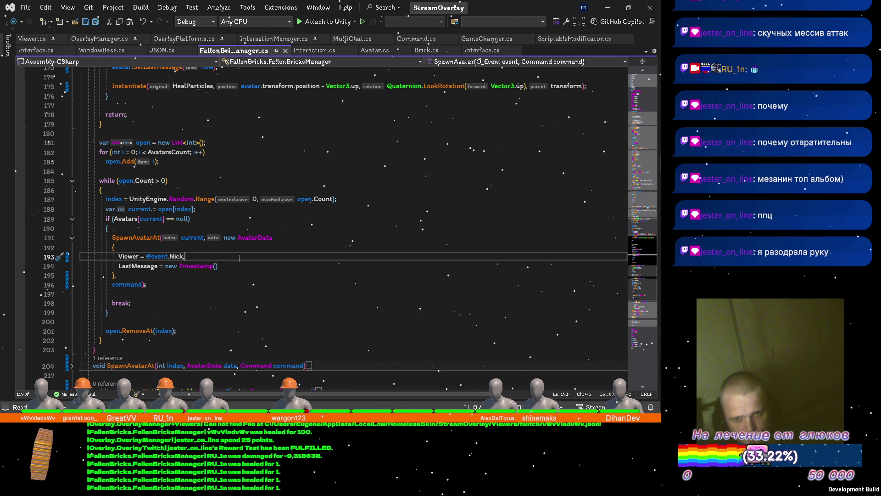
{"action": "key", "text": "Return"}
{"action": "type", "text": "Platform ="}
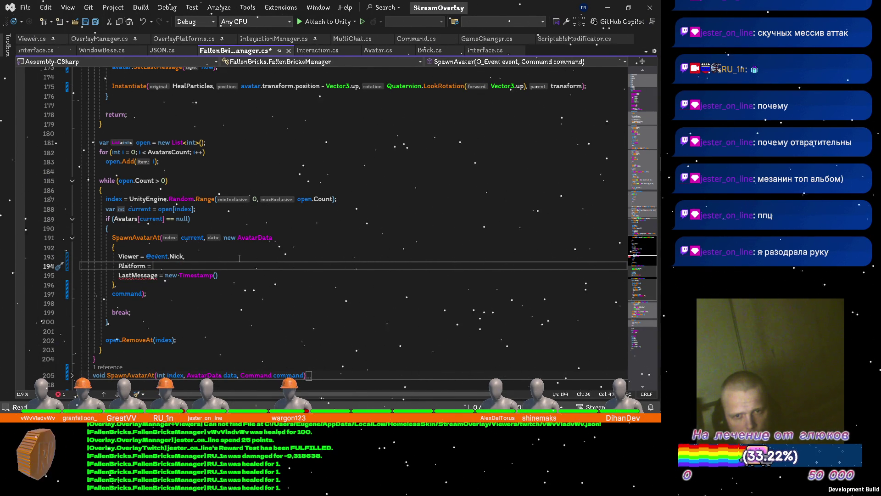
{"action": "type", "text": " @event."}
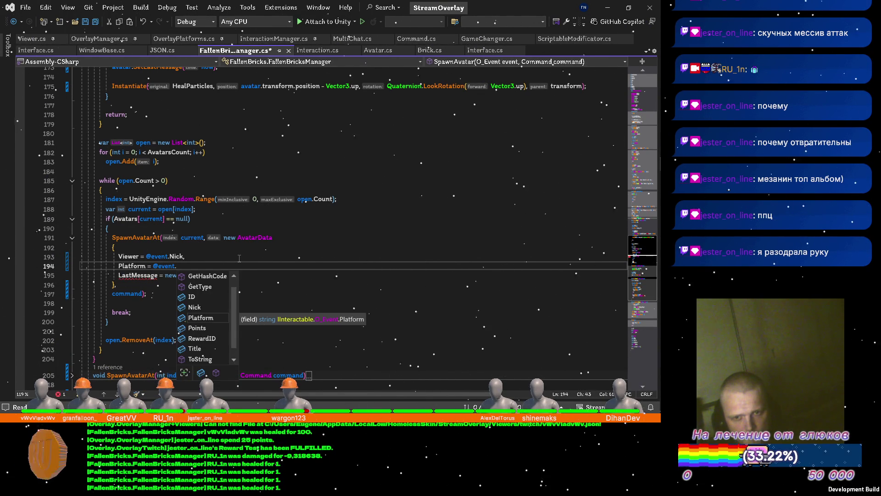
{"action": "key", "text": "Tab"}
{"action": "type", "text": ","}
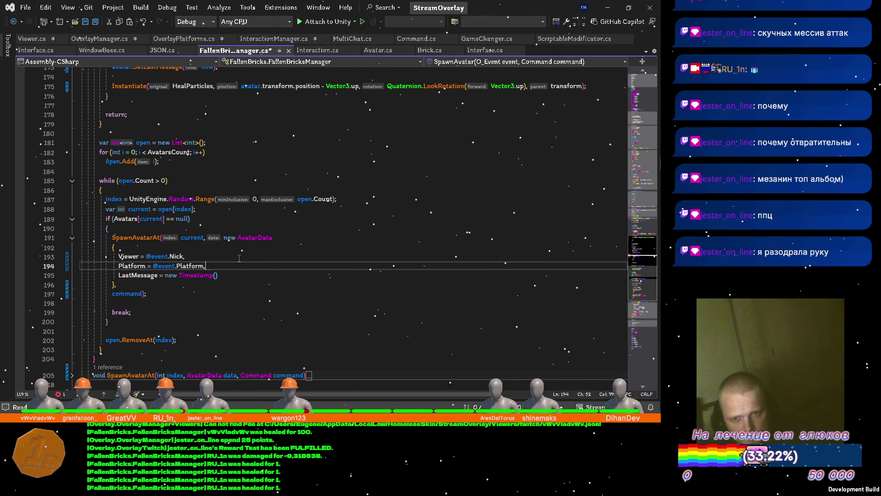
{"action": "key", "text": "ctrl+s"}
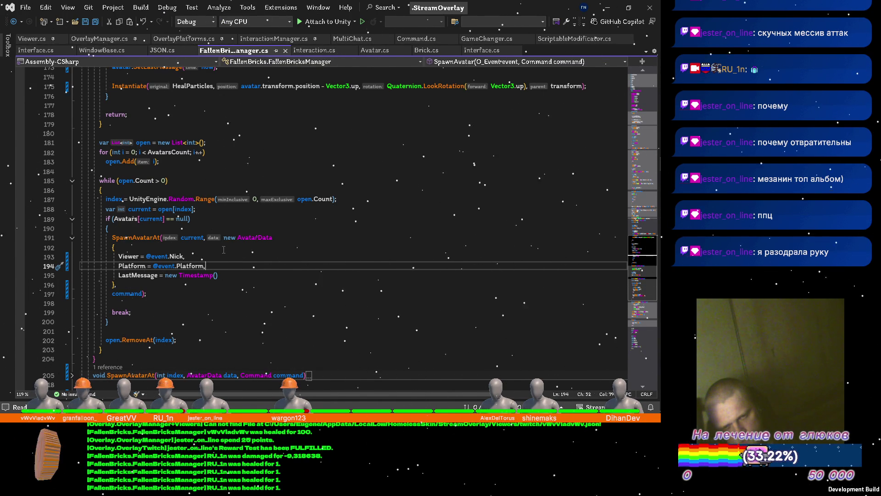
{"action": "scroll", "coordinate": [224, 250], "scroll_direction": "up", "scroll_amount": 3}
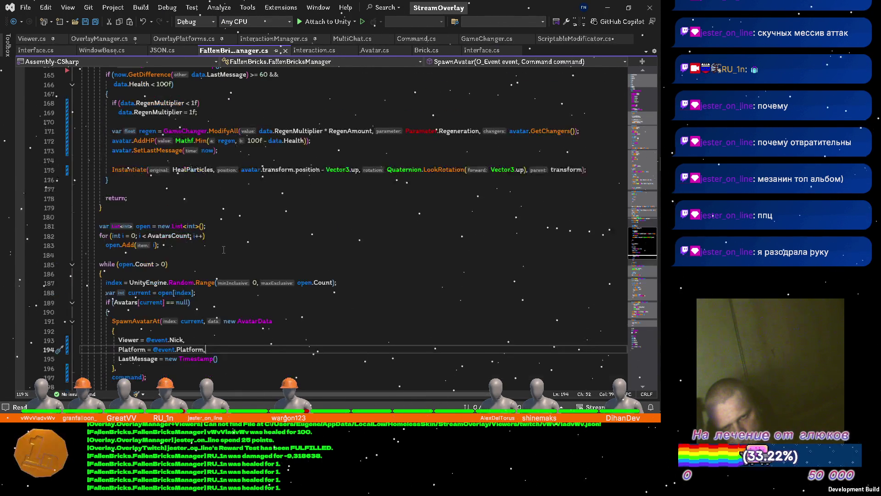
{"action": "scroll", "coordinate": [223, 249], "scroll_direction": "up", "scroll_amount": 6}
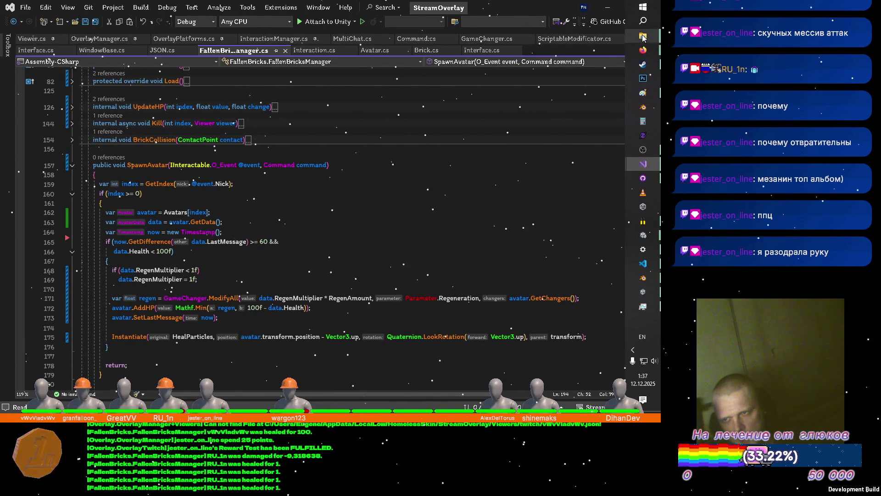
In File Explorer, navigate from FallenBricks to StreamOverlay > Viewers > twitch
{"action": "mouse_move", "coordinate": [642, 35]}
{"action": "left_click", "coordinate": [600, 43]}
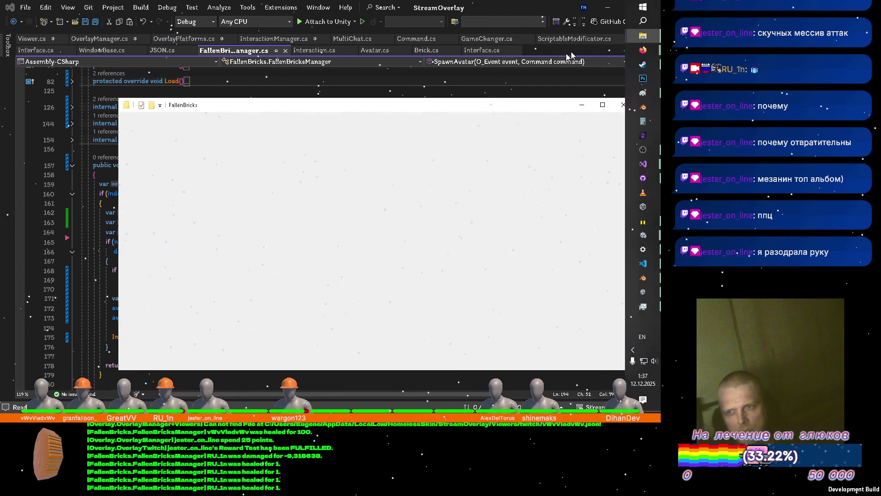
{"action": "left_click", "coordinate": [163, 130]}
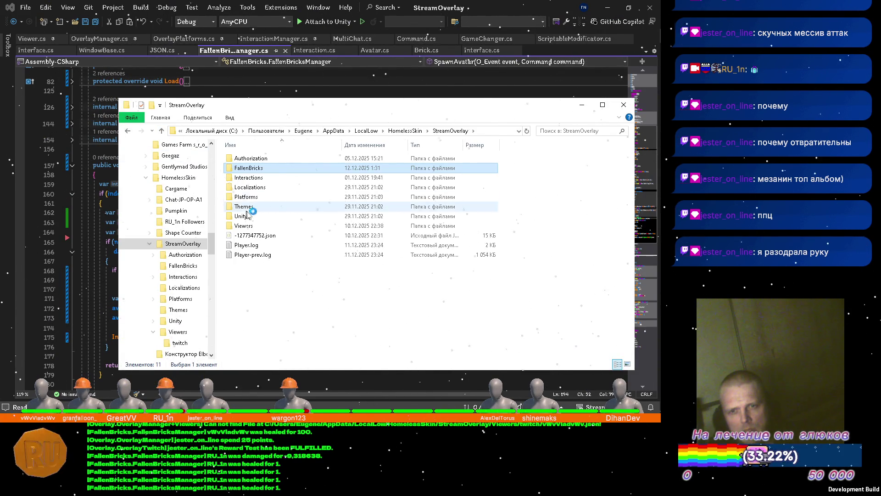
{"action": "double_click", "coordinate": [254, 225]}
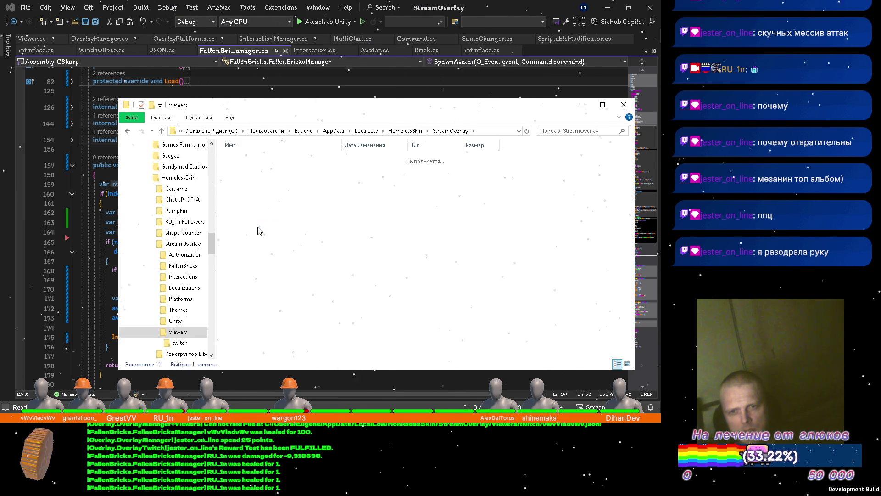
{"action": "double_click", "coordinate": [241, 159]}
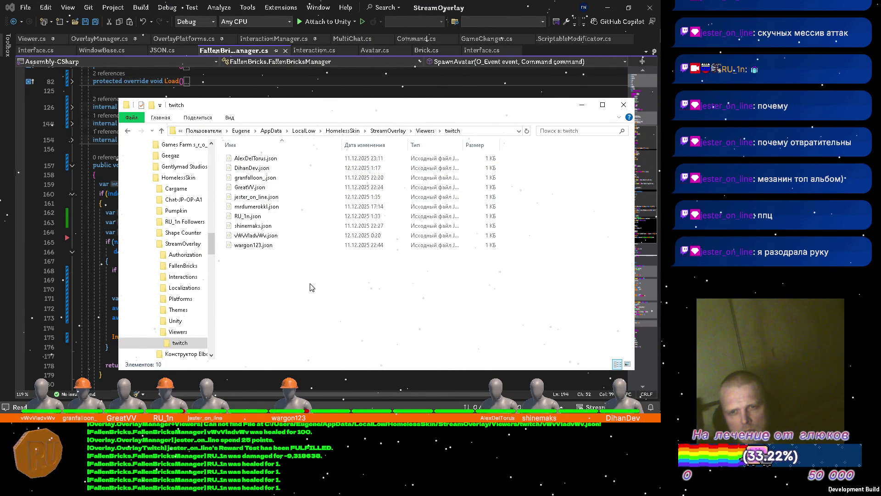
Delete one viewer's stale .json save file, then open another viewer's file
{"action": "left_click", "coordinate": [279, 208]}
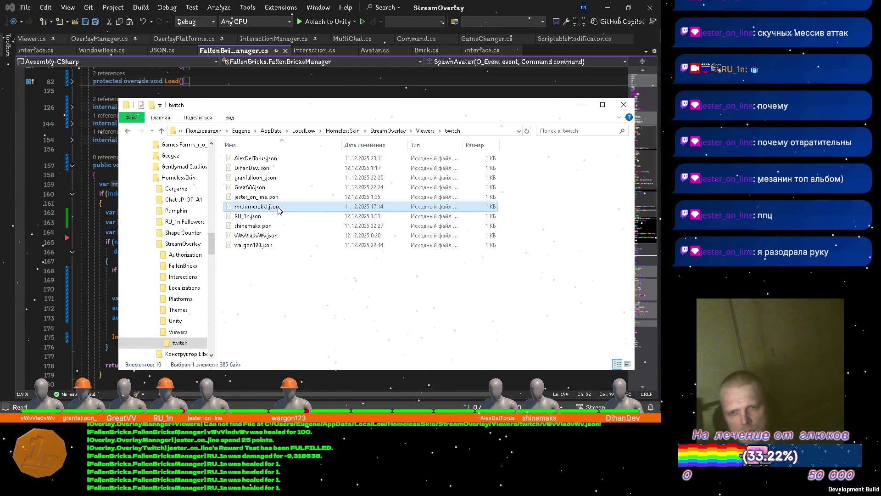
{"action": "key", "text": "Delete"}
{"action": "key", "text": "Return"}
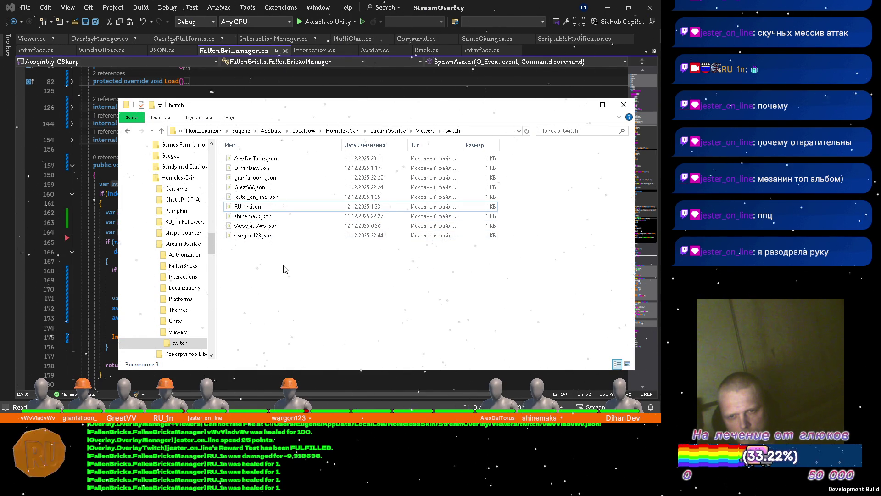
{"action": "left_click", "coordinate": [282, 197]}
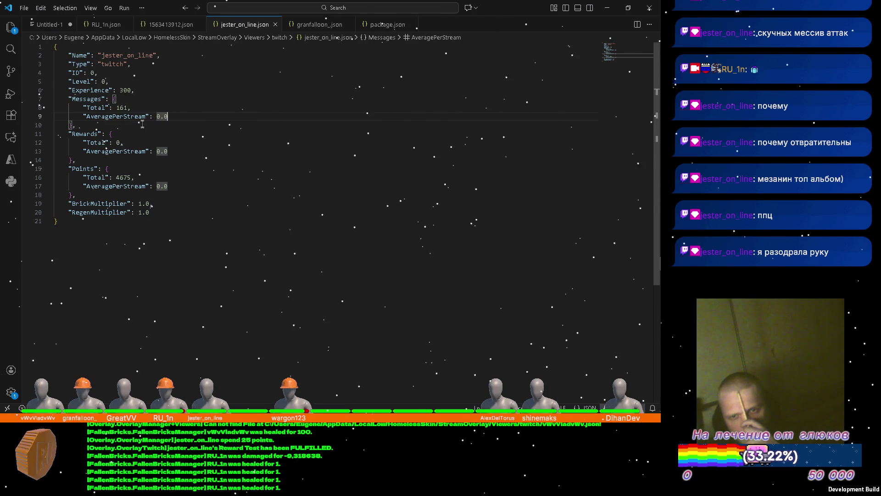
Inspect the viewer file's Points total 4675 and Experience 300 values
{"action": "left_click_drag", "start_coordinate": [134, 178], "coordinate": [116, 177]}
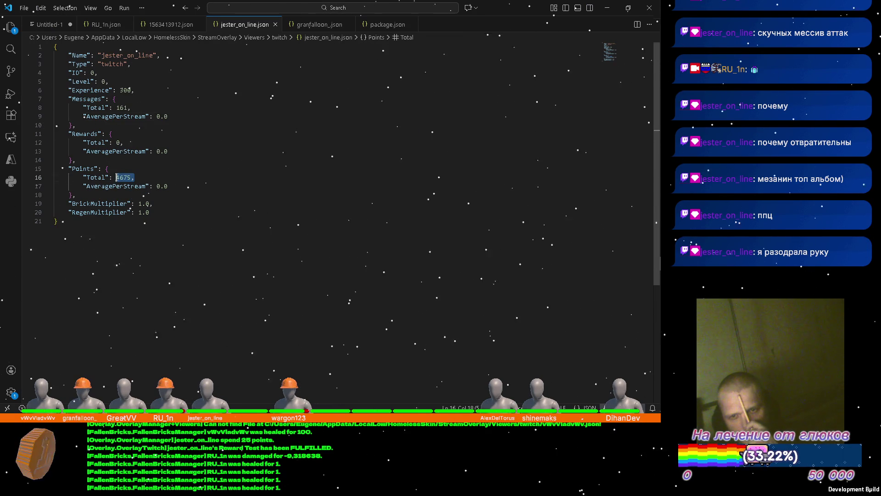
{"action": "left_click", "coordinate": [164, 176]}
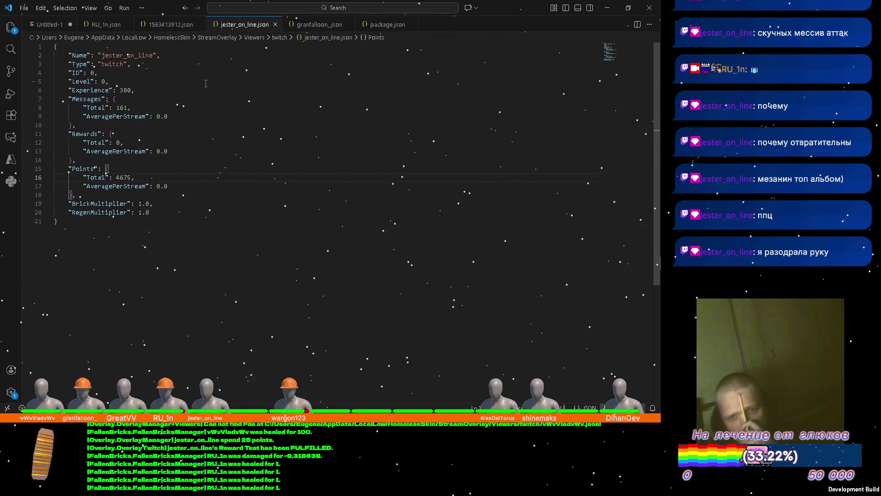
{"action": "left_click_drag", "start_coordinate": [134, 90], "coordinate": [109, 90]}
Close the four viewer and avatar save JSON tabs and minimize VS Code
{"action": "left_click", "coordinate": [275, 24]}
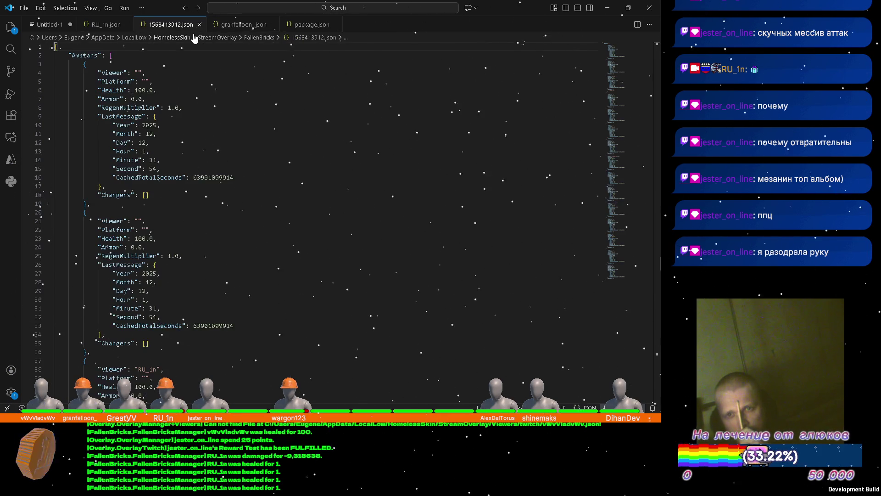
{"action": "left_click", "coordinate": [200, 24]}
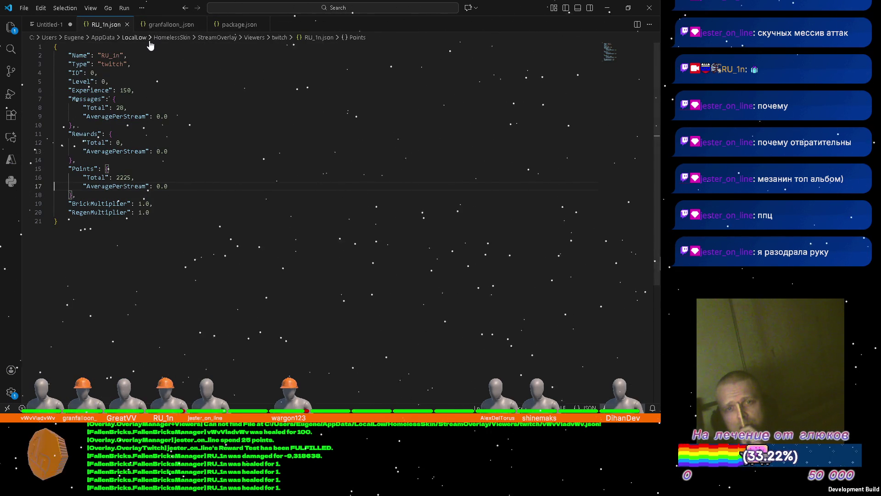
{"action": "left_click", "coordinate": [127, 25]}
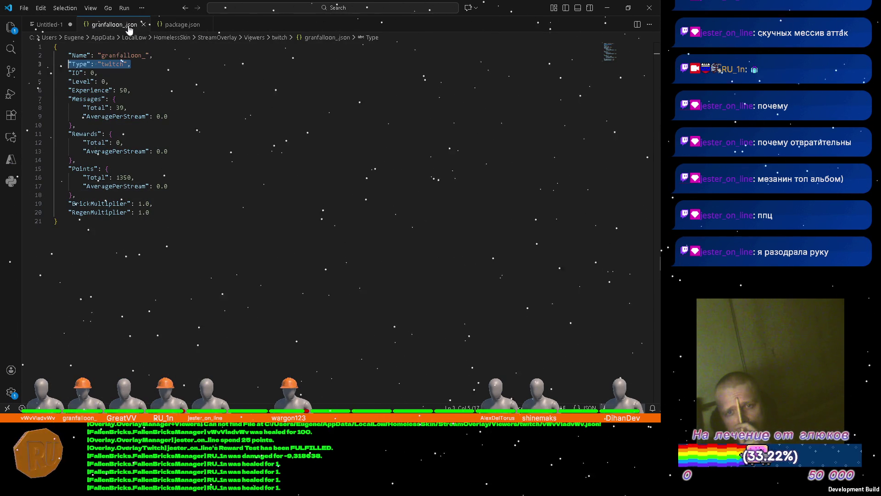
{"action": "left_click", "coordinate": [146, 25]}
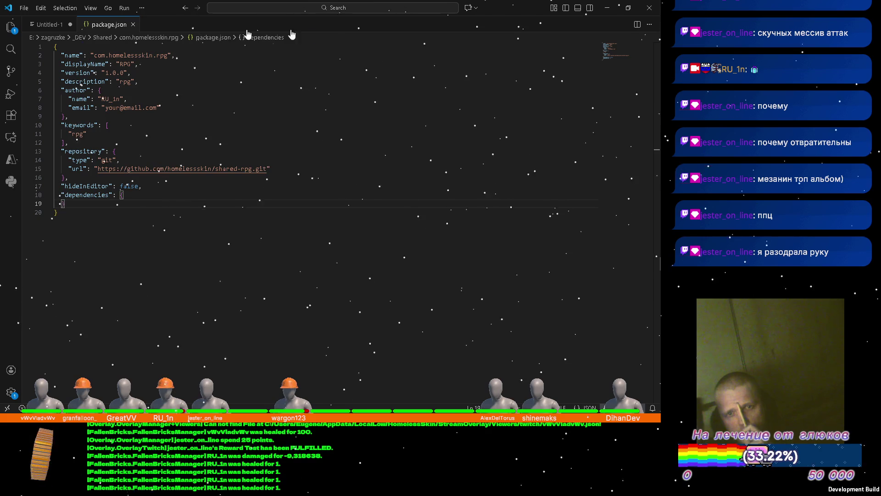
{"action": "left_click", "coordinate": [608, 8]}
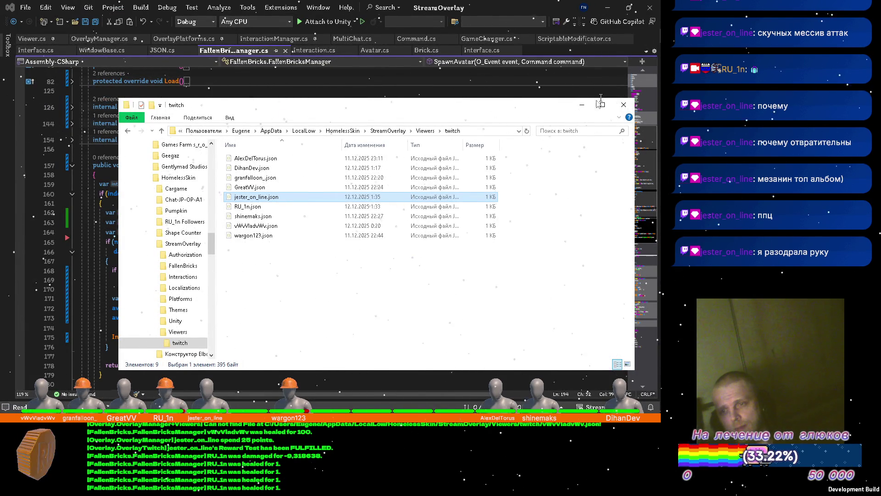
Minimize the twitch folder window and collapse the SpawnAvatar method in FallenBricksManager.cs to one line
{"action": "left_click", "coordinate": [582, 105]}
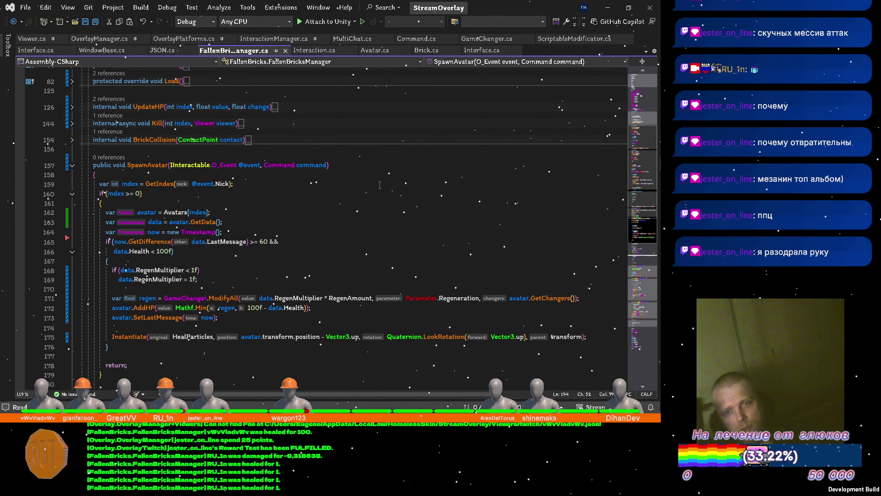
{"action": "key", "text": "ctrl+m"}
{"action": "key", "text": "ctrl+m"}
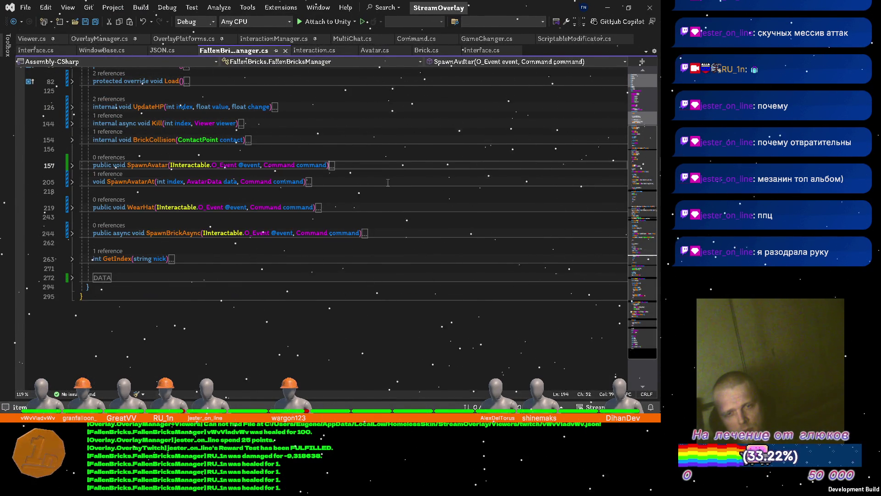
{"action": "scroll", "coordinate": [387, 183], "scroll_direction": "up", "scroll_amount": 10}
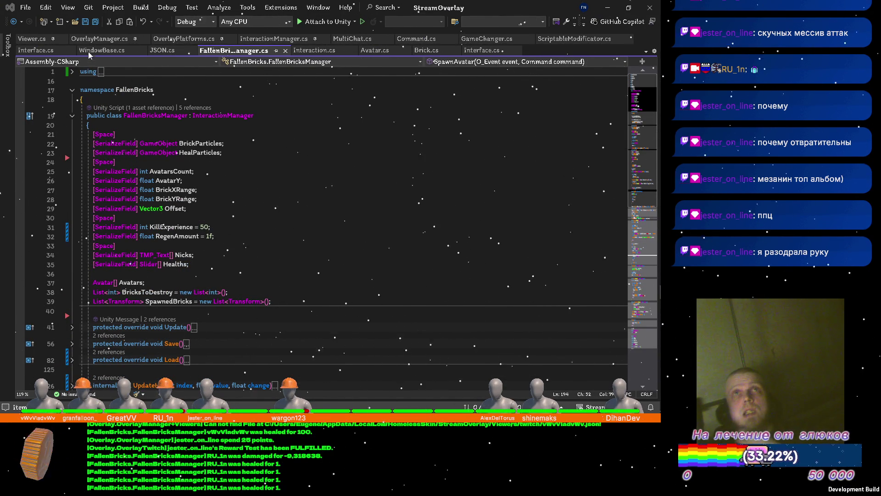
{"action": "mouse_move", "coordinate": [661, 91]}
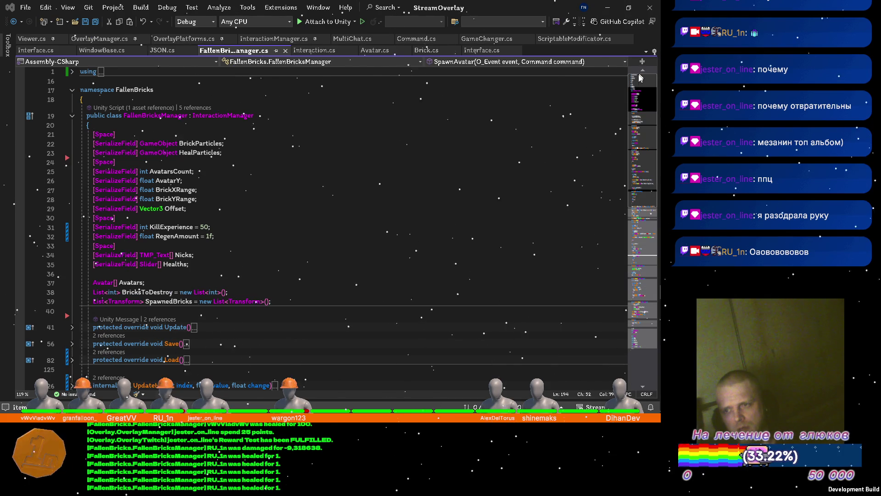
{"action": "mouse_move", "coordinate": [660, 248]}
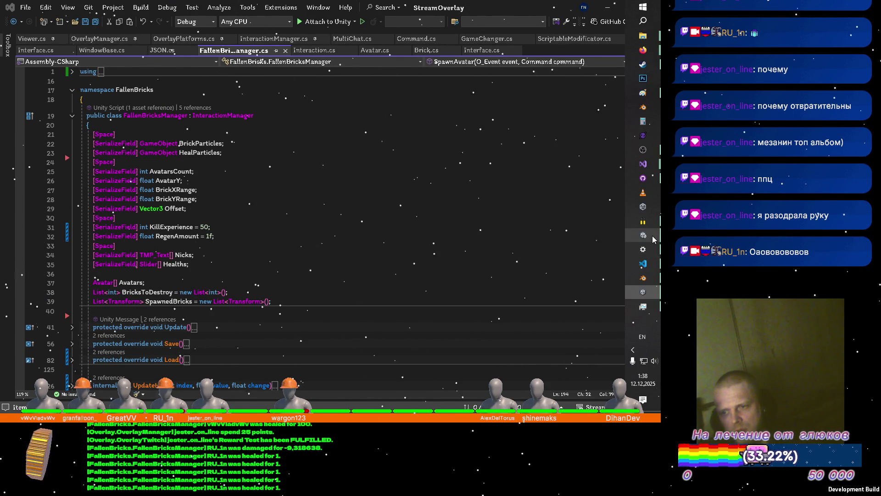
Quit the running overlay app and bring back the Explorer window for the twitch folder
{"action": "left_click", "coordinate": [651, 292]}
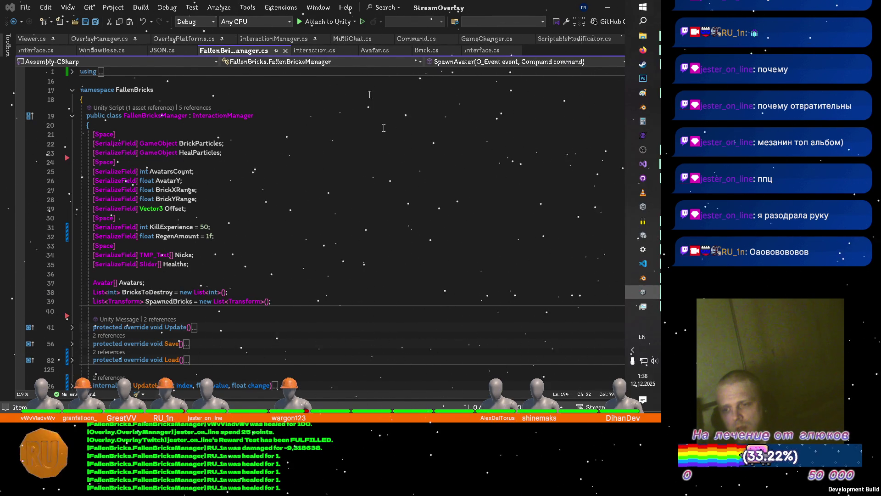
{"action": "left_click", "coordinate": [436, 358]}
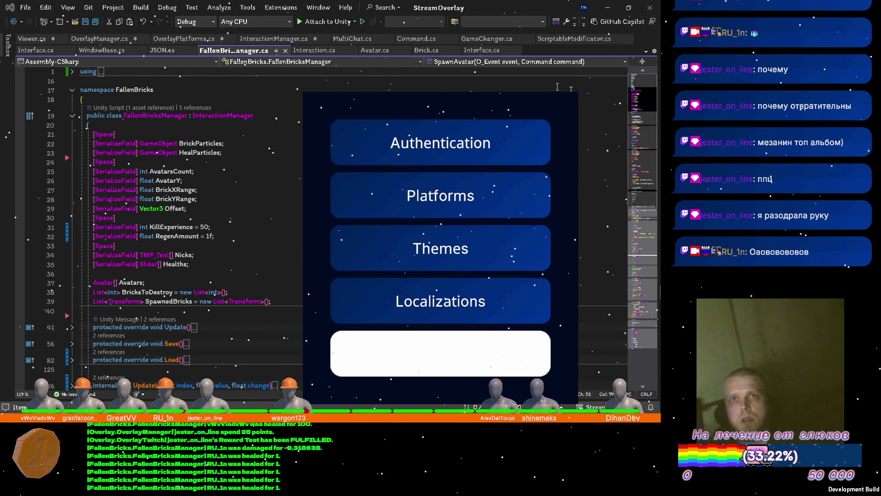
{"action": "mouse_move", "coordinate": [657, 109]}
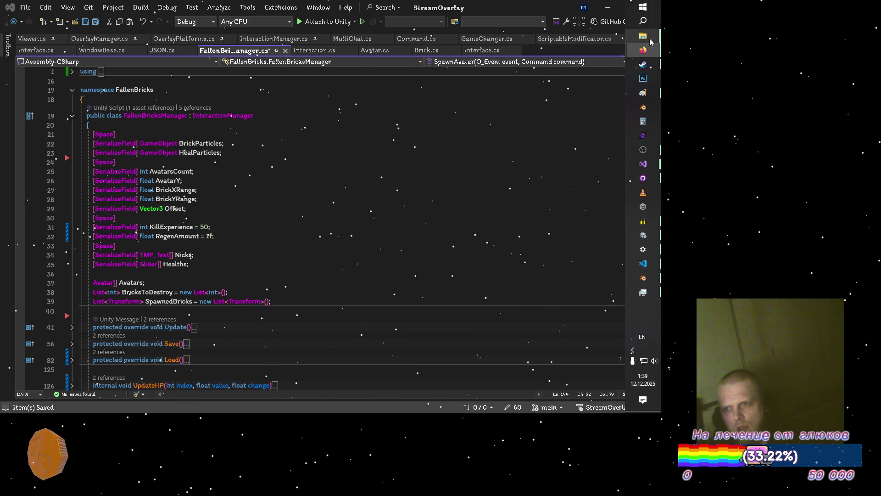
{"action": "mouse_move", "coordinate": [643, 35]}
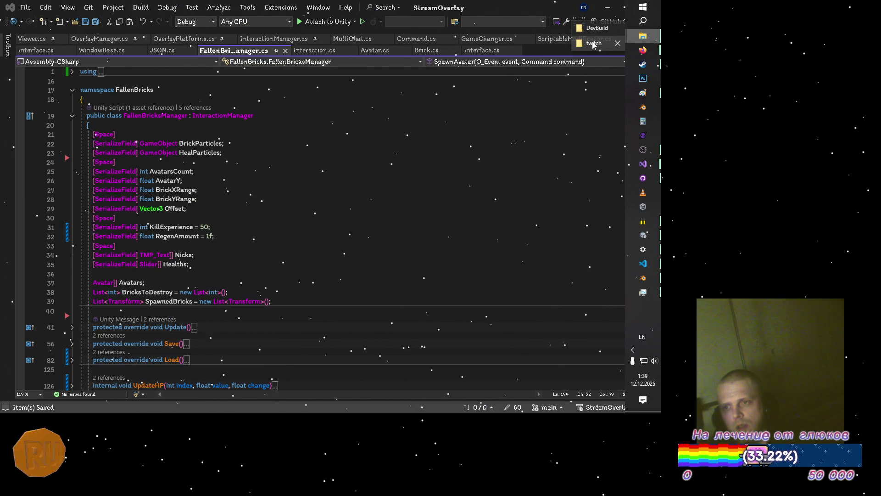
{"action": "left_click", "coordinate": [596, 43]}
{"action": "left_click", "coordinate": [163, 131]}
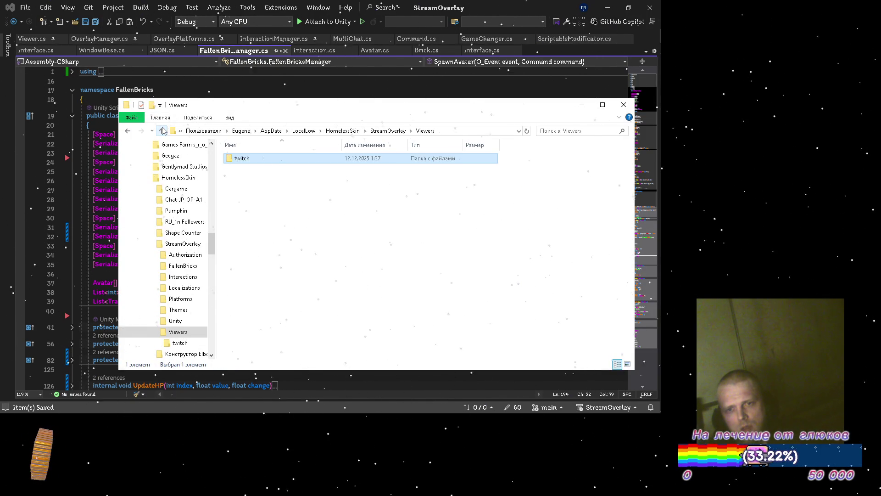
{"action": "left_click", "coordinate": [163, 131]}
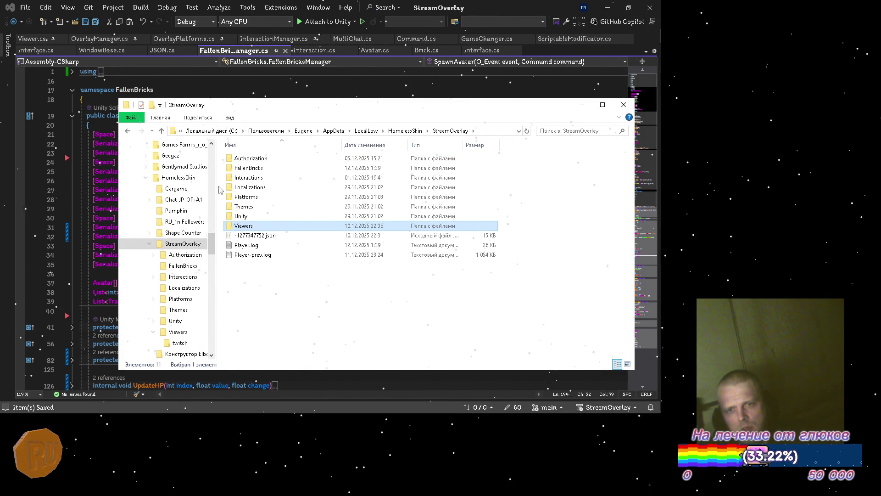
{"action": "double_click", "coordinate": [248, 168]}
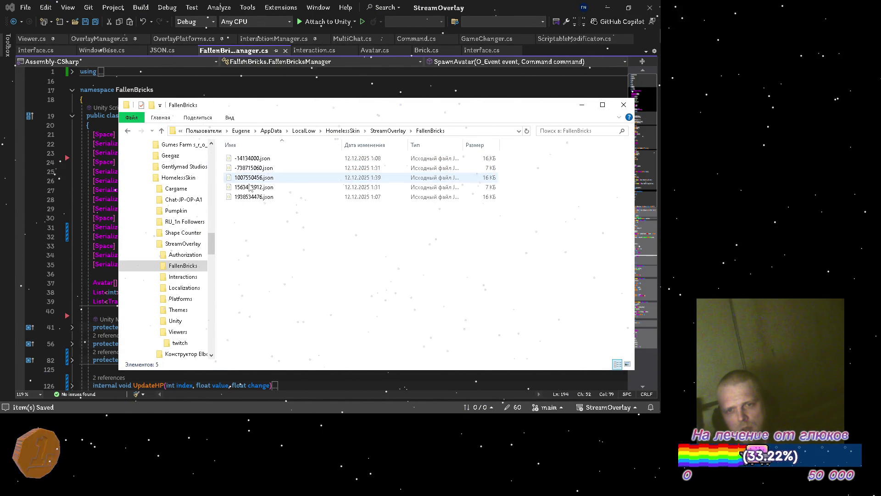
{"action": "left_click", "coordinate": [327, 179]}
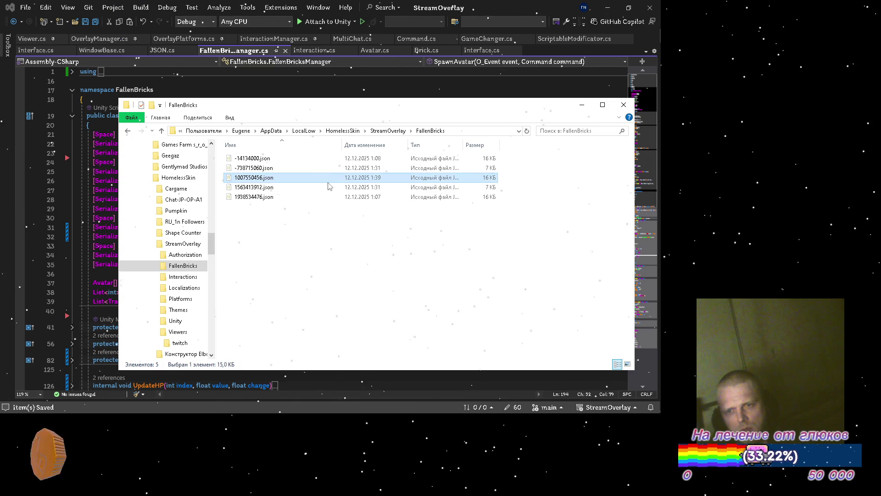
{"action": "left_click", "coordinate": [162, 131]}
Permanently delete the old -1277347752.json save from the StreamOverlay folder
{"action": "left_click", "coordinate": [323, 289]}
{"action": "key", "text": "ctrl+v"}
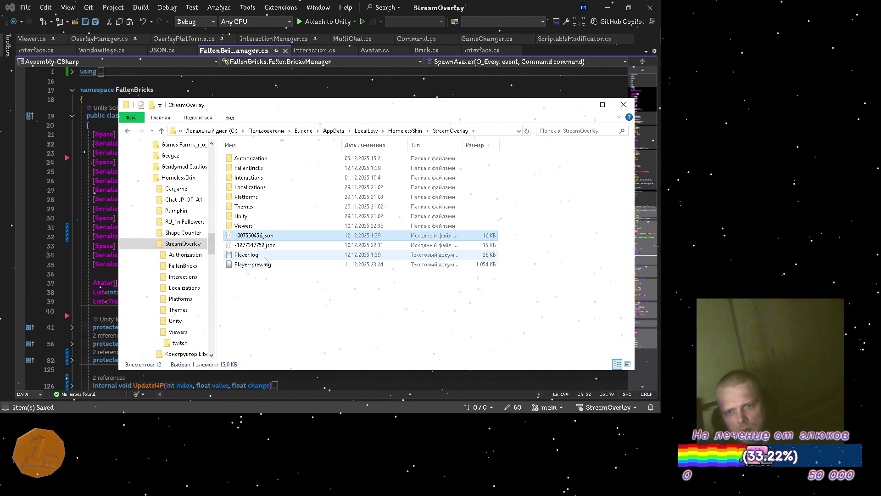
{"action": "left_click", "coordinate": [268, 248]}
{"action": "key", "text": "Delete"}
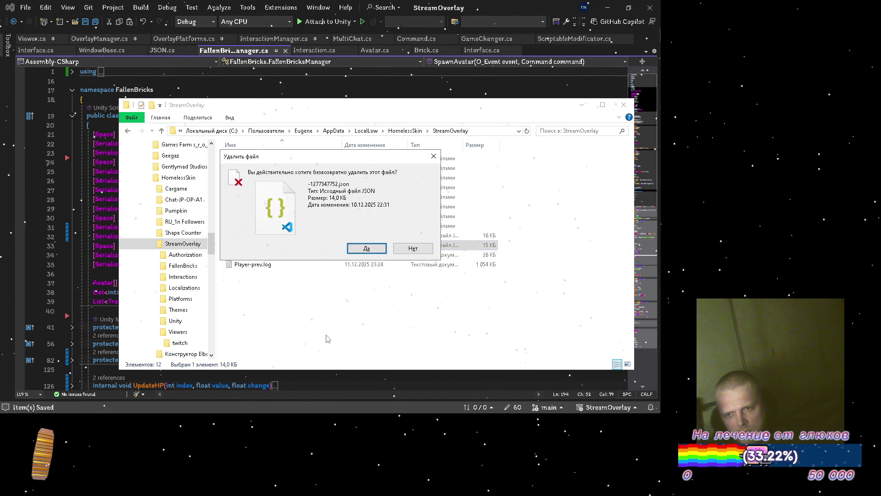
{"action": "key", "text": "Return"}
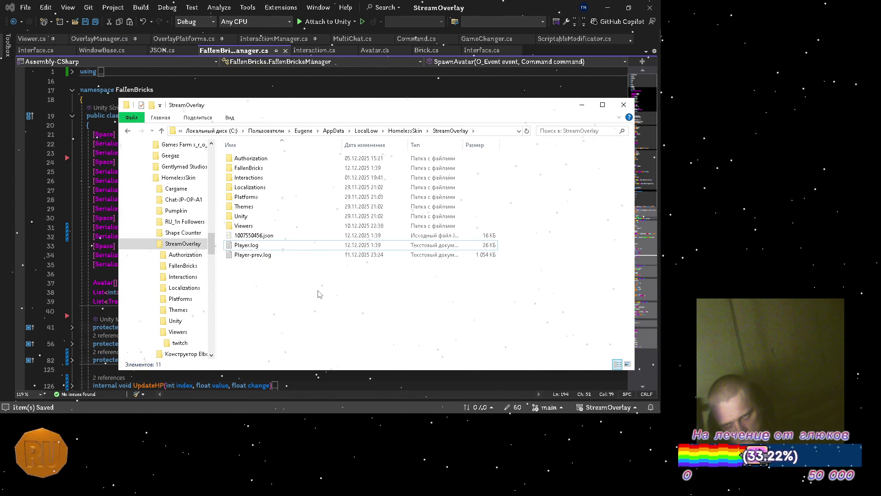